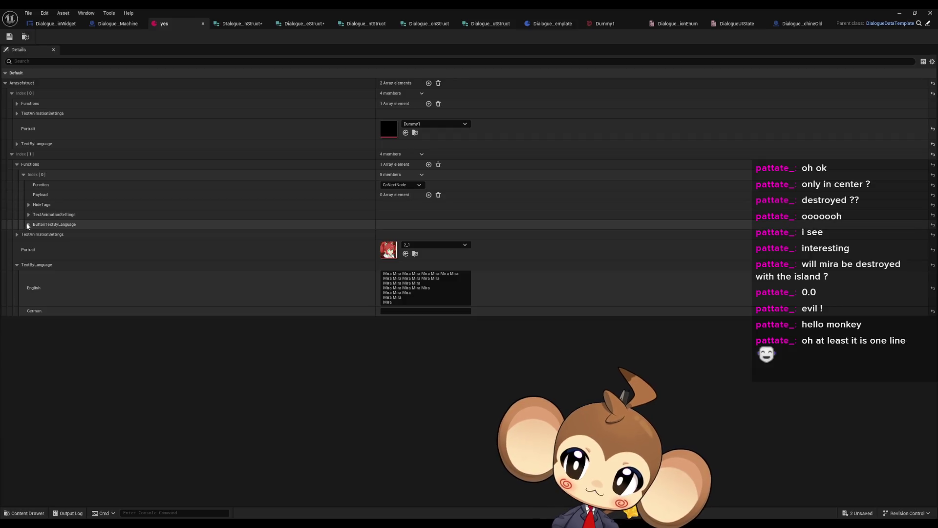
- Set ClockTickRate to 0.1 in both 'yes' entries' TextAnimationSettings, then minimize the asset editor
left_click(16, 113)
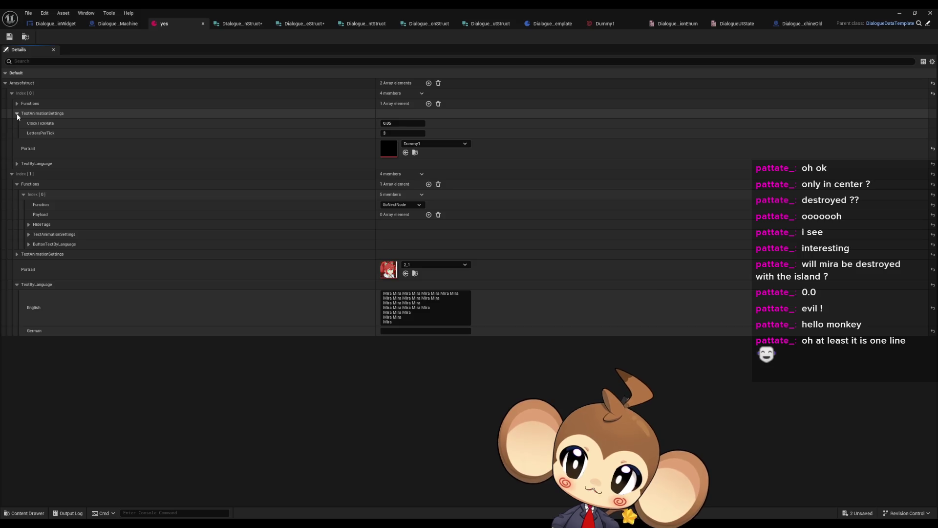
left_click(396, 123)
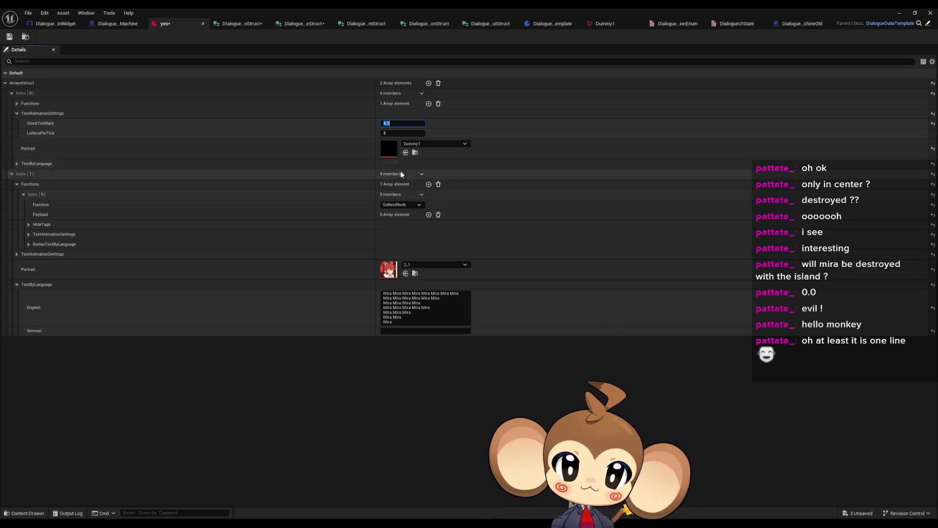
left_click(29, 235)
left_click(401, 244)
type("0.1")
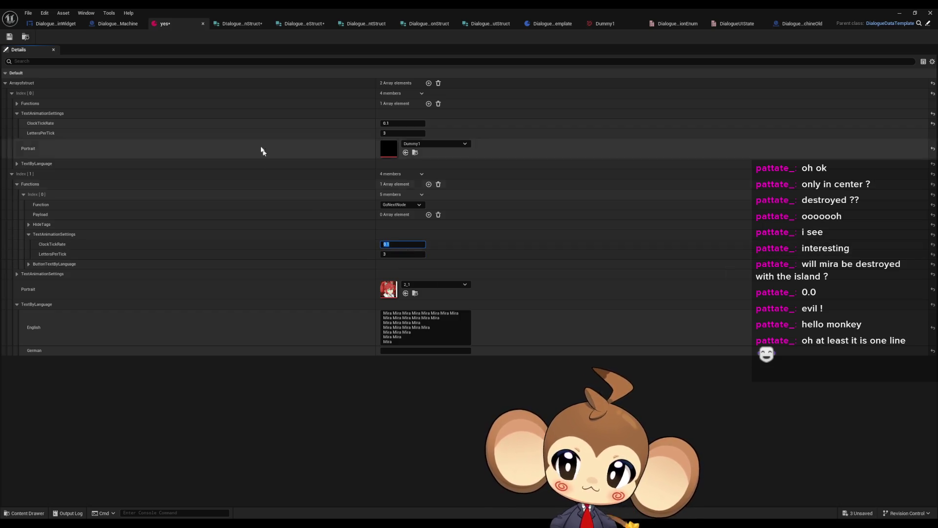
left_click(917, 12)
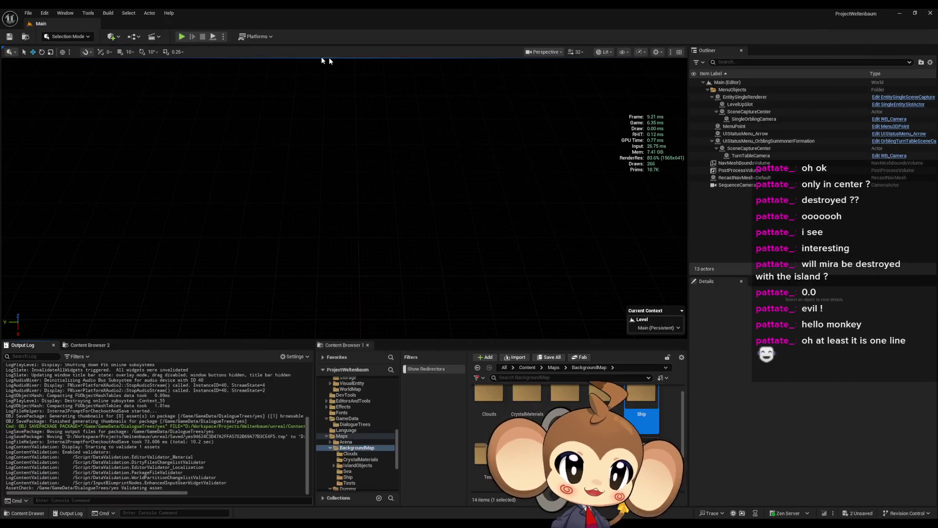
- Run and stop an in-editor dialogue playtest, then restore the 'yes' window and DialogueStateMachine graph
left_click(186, 37)
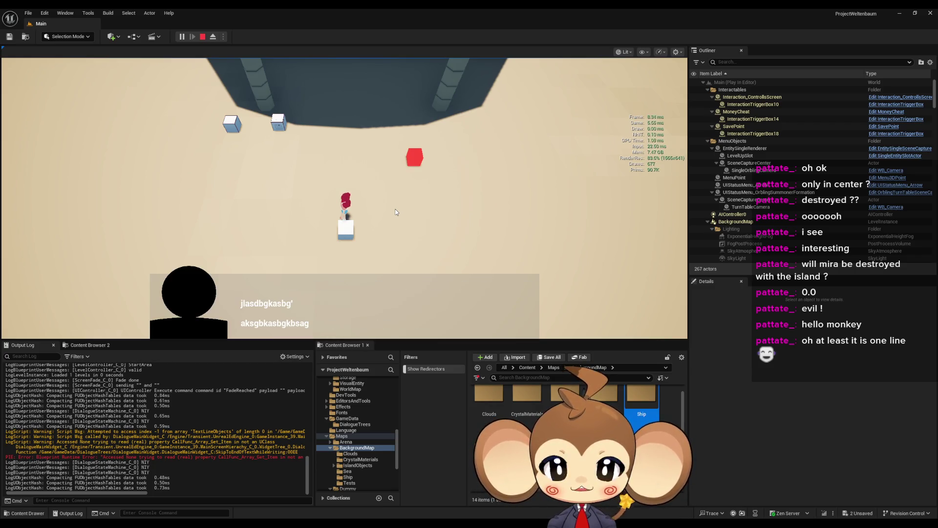
left_click(209, 37)
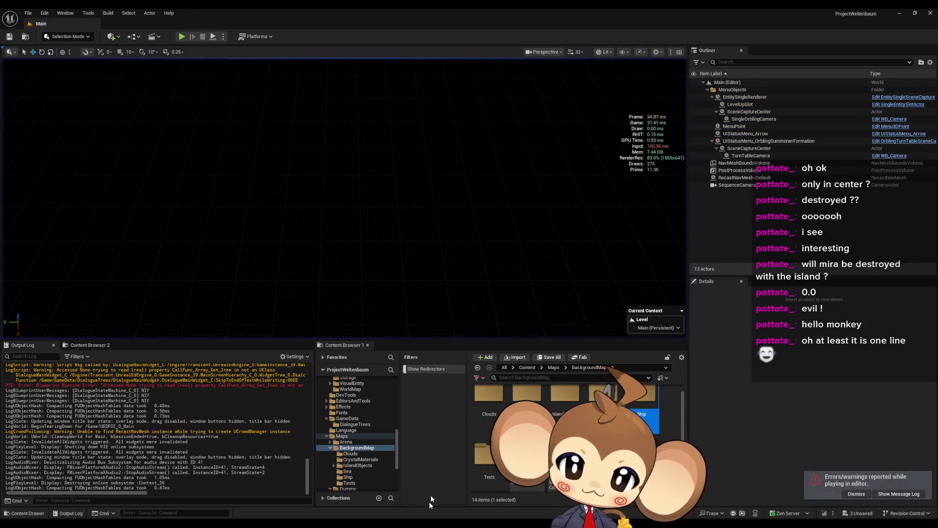
mouse_move(430, 519)
mouse_move(503, 488)
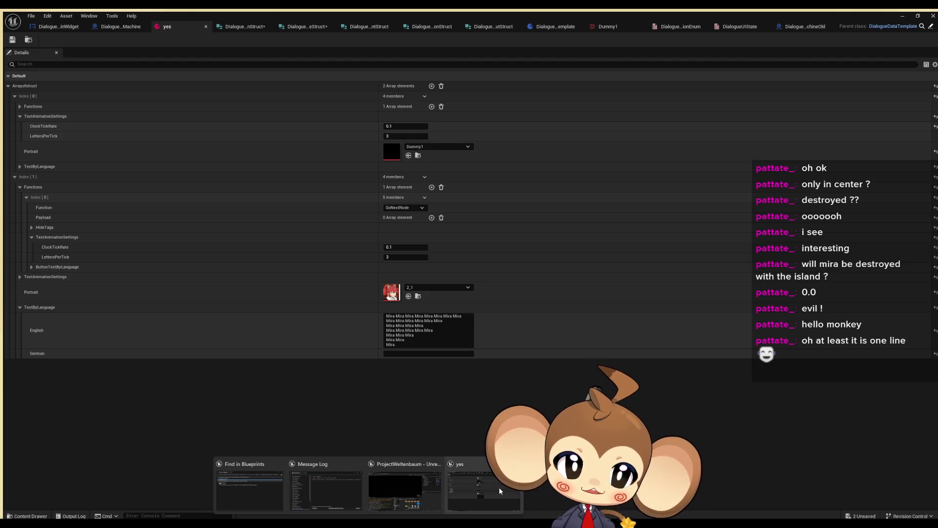
mouse_move(430, 487)
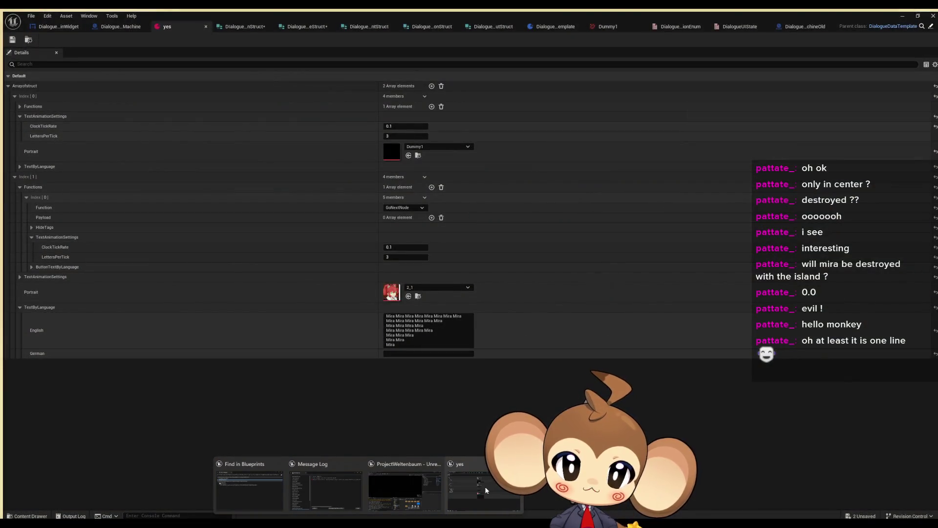
left_click(486, 489)
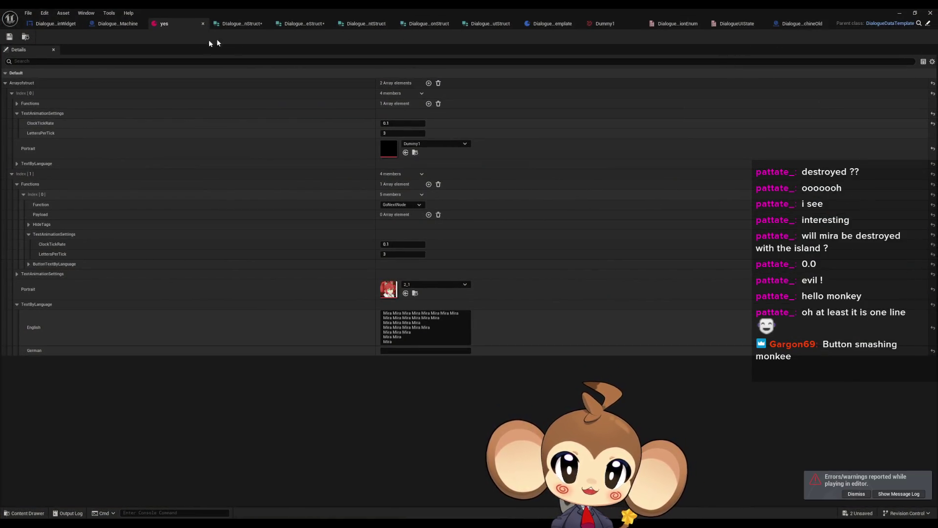
left_click(113, 24)
- Change the bottom Print String's In String to 'Error: NIY'
left_click_drag(356, 216, 352, 135)
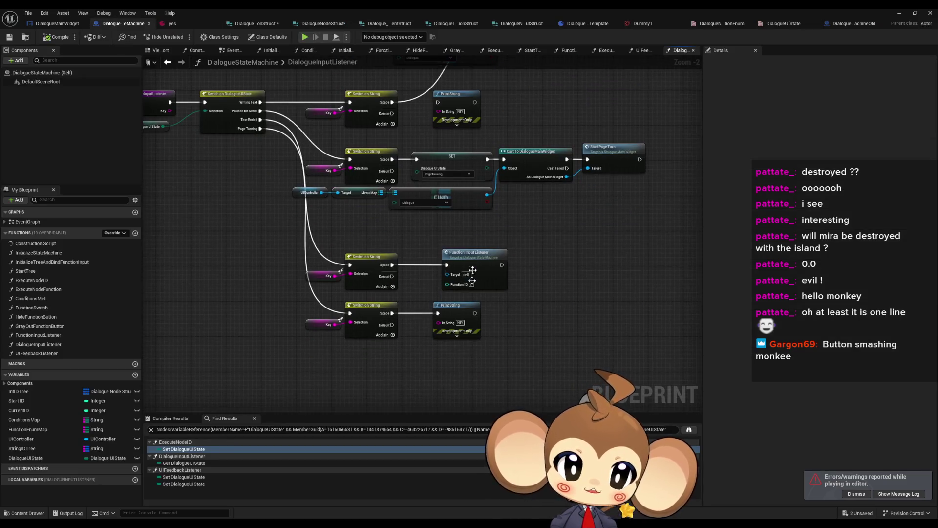
left_click(461, 323)
type("Error:")
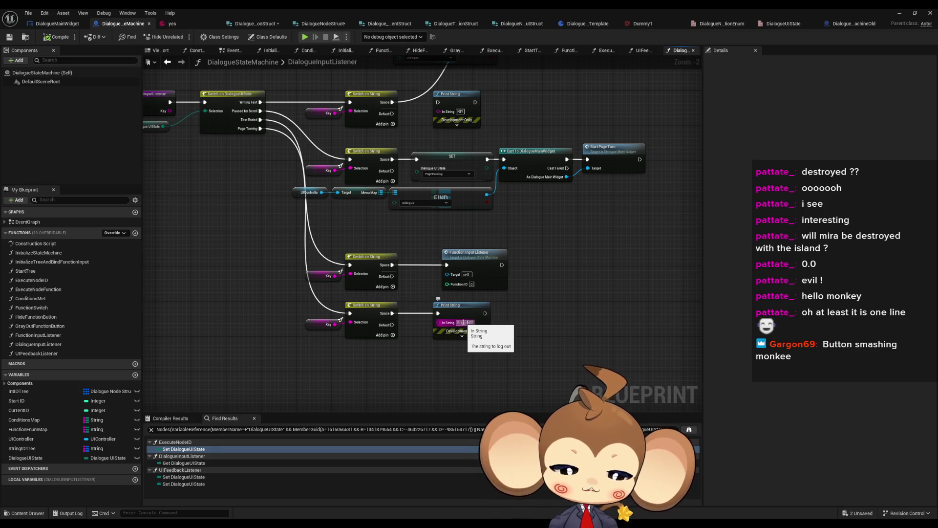
key("Return")
- Run a playtest, load a saved game to test the dialogue, and stop it
left_click(901, 14)
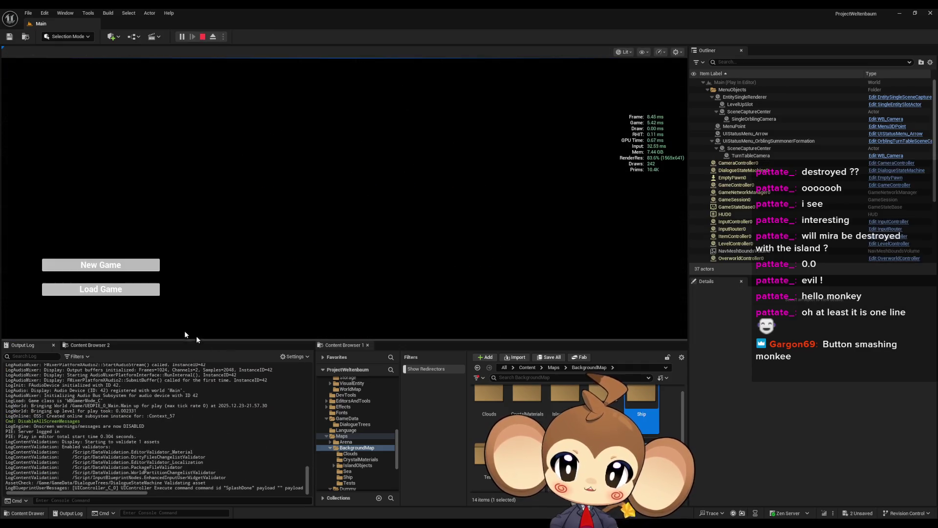
left_click(136, 288)
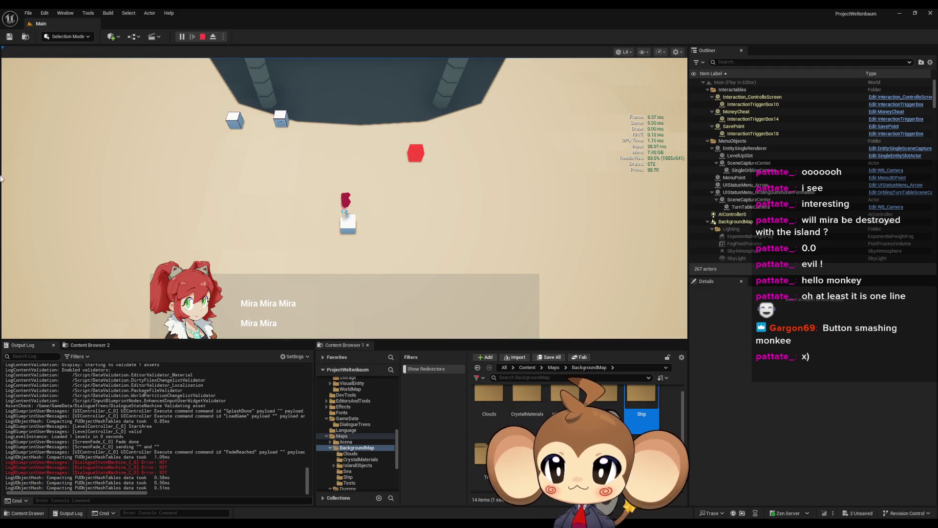
key("Escape")
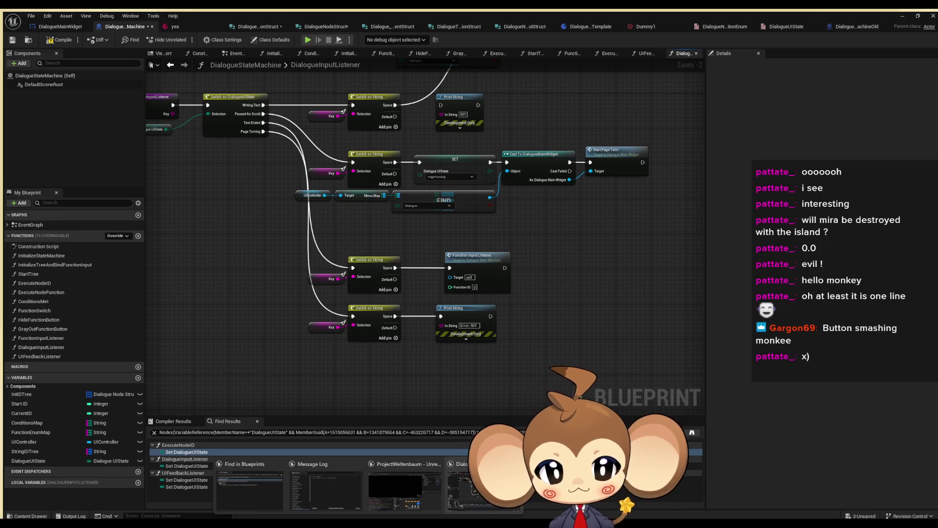
- Save the DialogueStateMachine blueprint and bring the DialogueInputListener entry into view
key("ctrl+s")
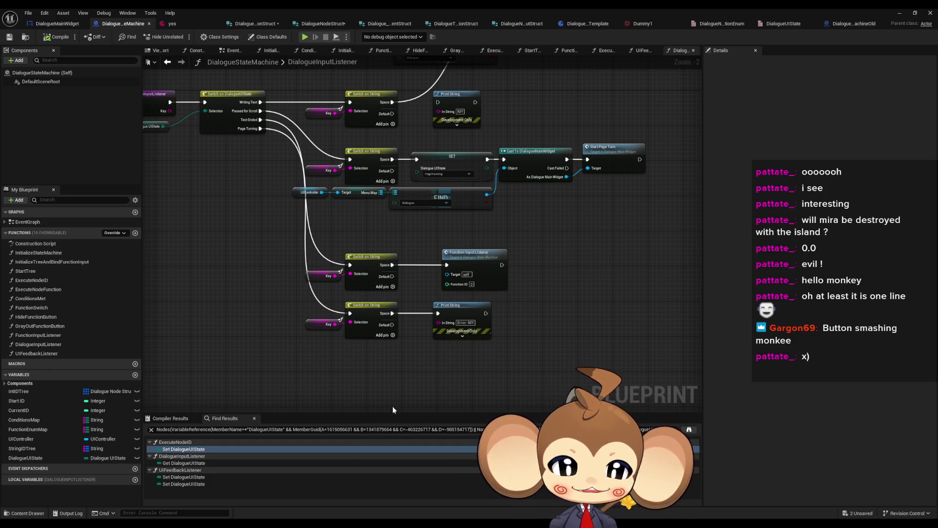
scroll(464, 260, "up", 2)
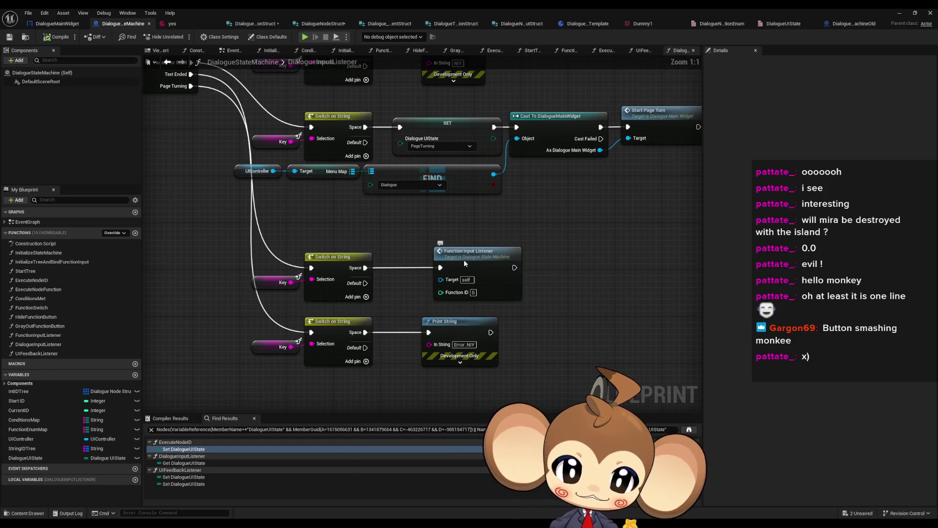
left_click(456, 260)
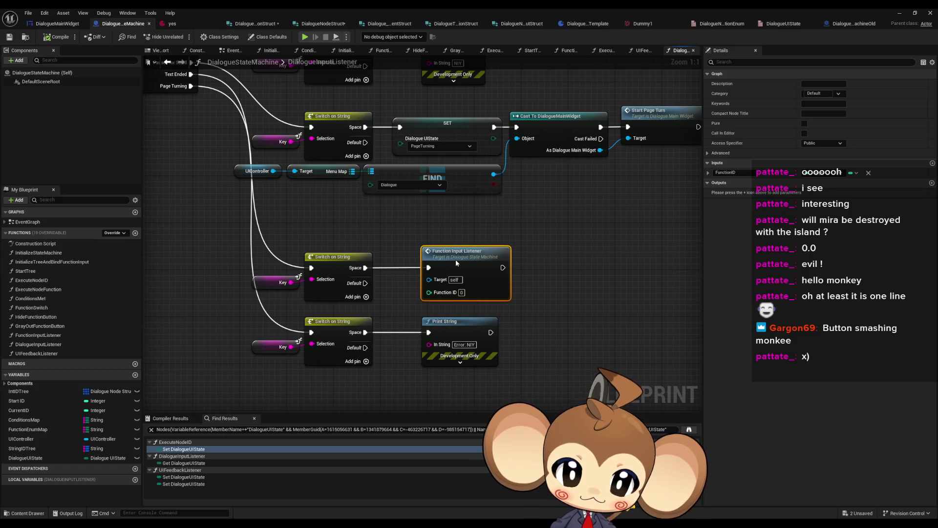
left_click(557, 322)
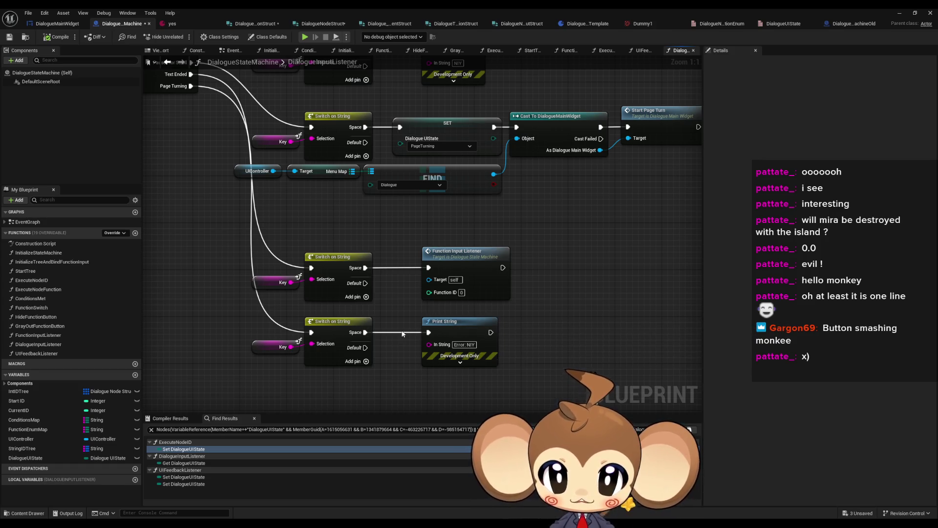
left_click_drag(402, 331, 610, 370)
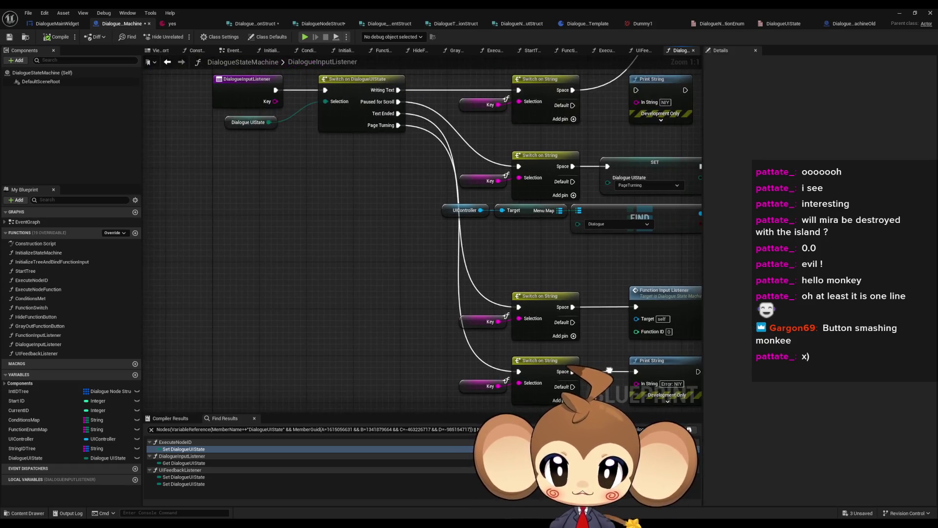
- Find DialogueUIState references by class member and view the UIFeedbackListener graph
right_click(230, 126)
mouse_move(301, 199)
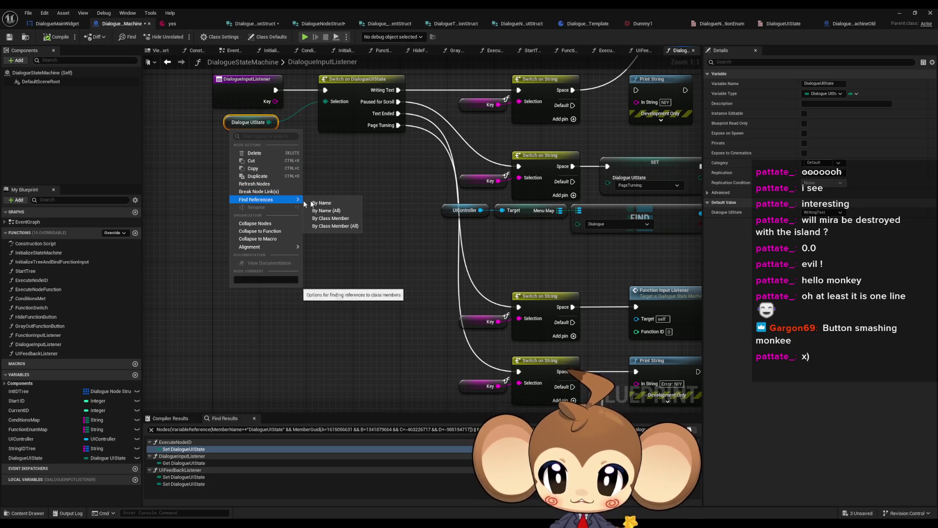
left_click(332, 219)
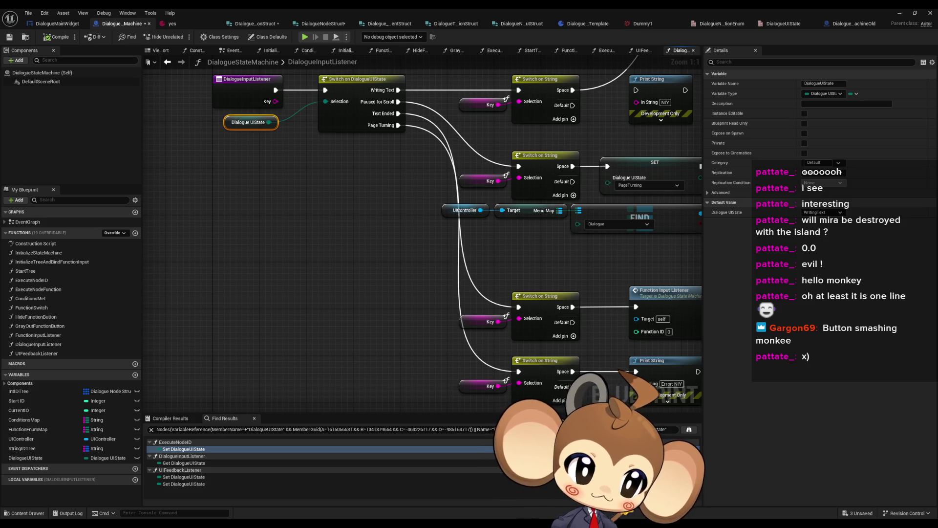
left_click(640, 51)
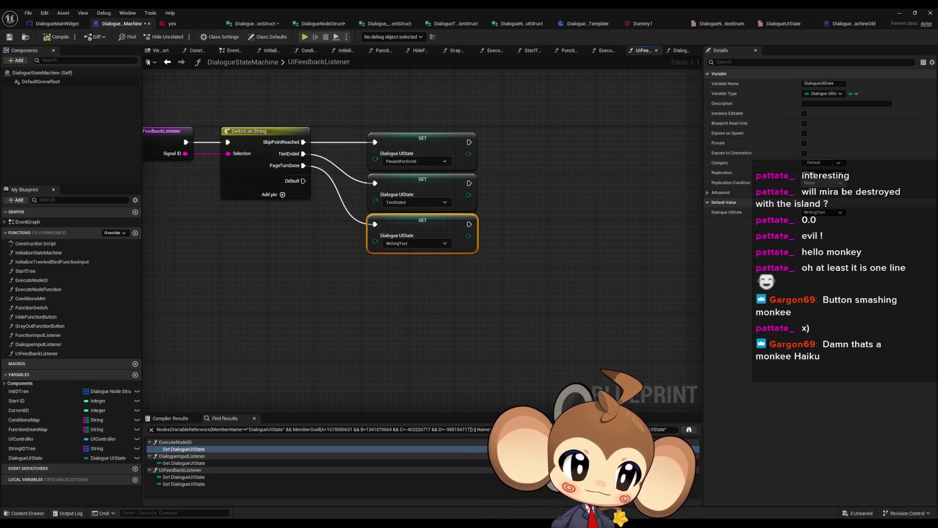
- Return to DialogueInputListener and inspect its Skip to End Of Text and Start Page Turn branches
left_click(682, 51)
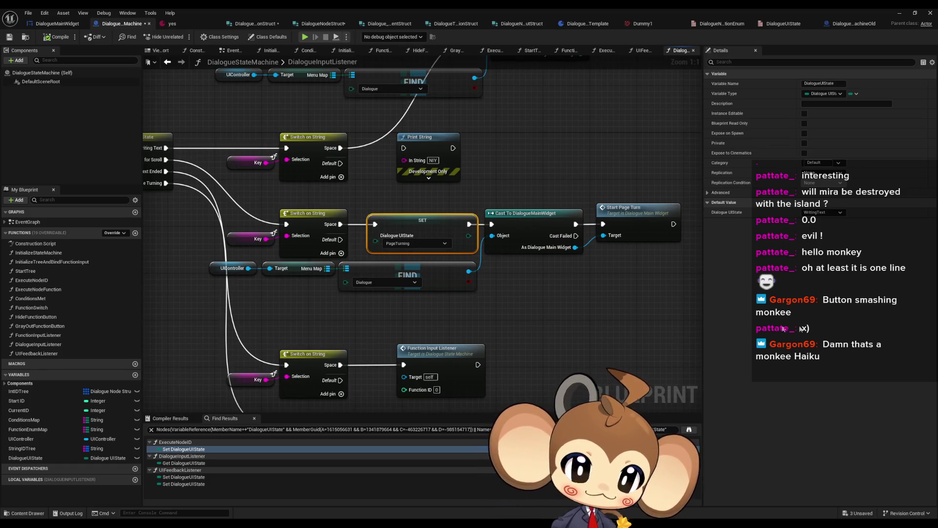
left_click_drag(531, 299, 553, 398)
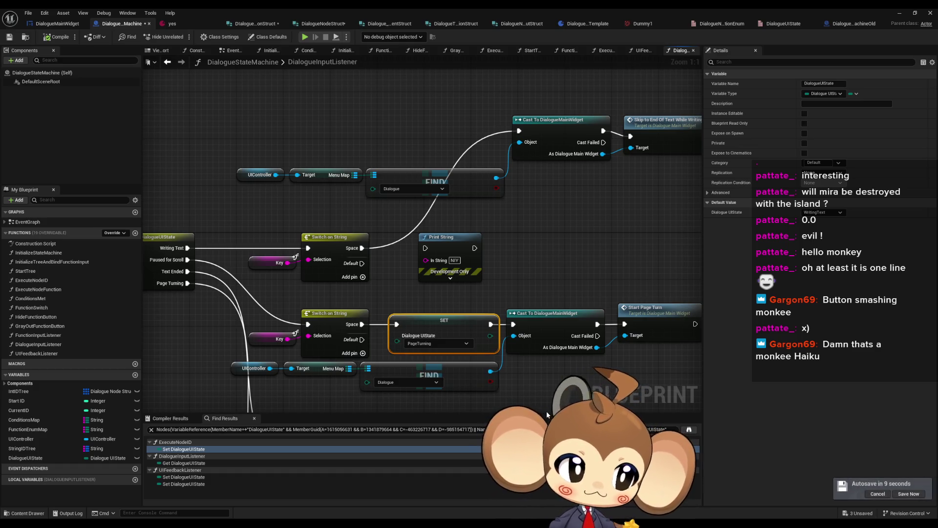
mouse_move(547, 412)
left_mouse_down()
mouse_move(477, 301)
mouse_move(526, 223)
mouse_move(518, 114)
mouse_move(512, 187)
mouse_move(500, 136)
left_mouse_up()
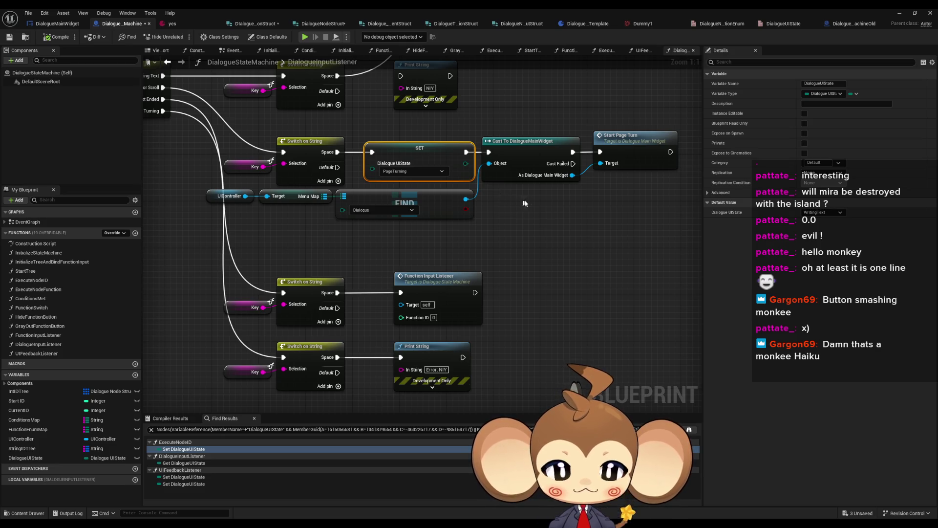
mouse_move(531, 203)
left_mouse_down()
mouse_move(510, 282)
mouse_move(491, 301)
left_mouse_up()
mouse_move(509, 196)
left_mouse_down()
mouse_move(509, 271)
mouse_move(474, 291)
mouse_move(475, 281)
mouse_move(542, 247)
mouse_move(607, 177)
mouse_move(659, 65)
left_mouse_up()
left_click_drag(629, 298, 619, 178)
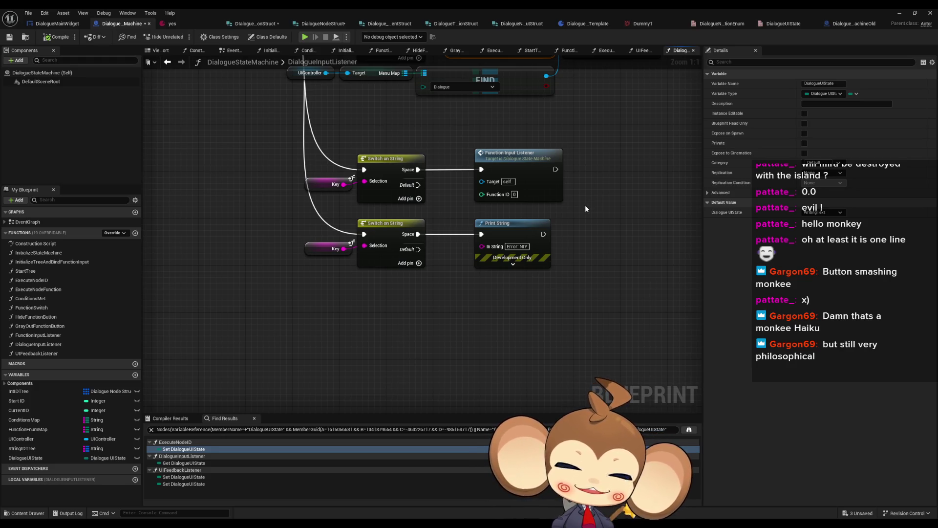
mouse_move(584, 211)
left_mouse_down()
mouse_move(542, 316)
mouse_move(488, 369)
left_mouse_up()
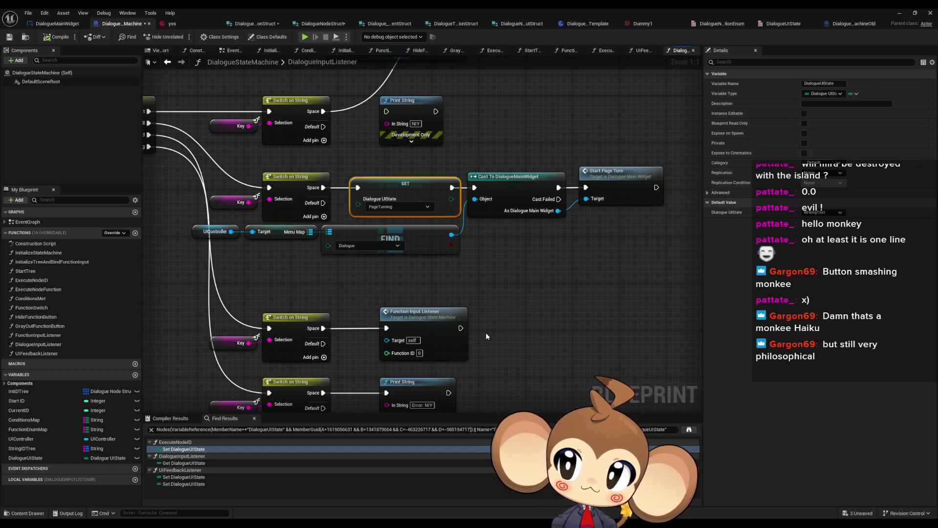
left_click_drag(485, 333, 495, 386)
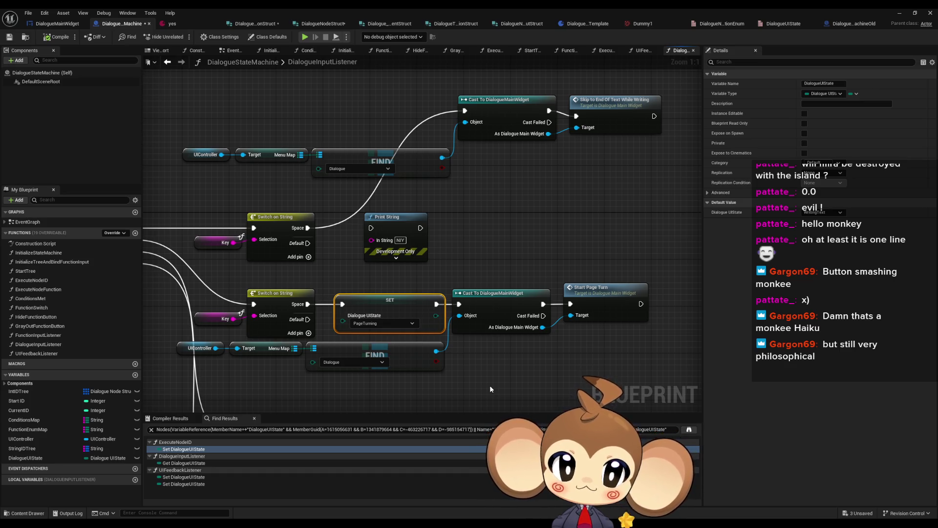
- Inspect the PageTurning branch and open the Start Page Turn function in DialogueMainWidget
left_click(609, 119)
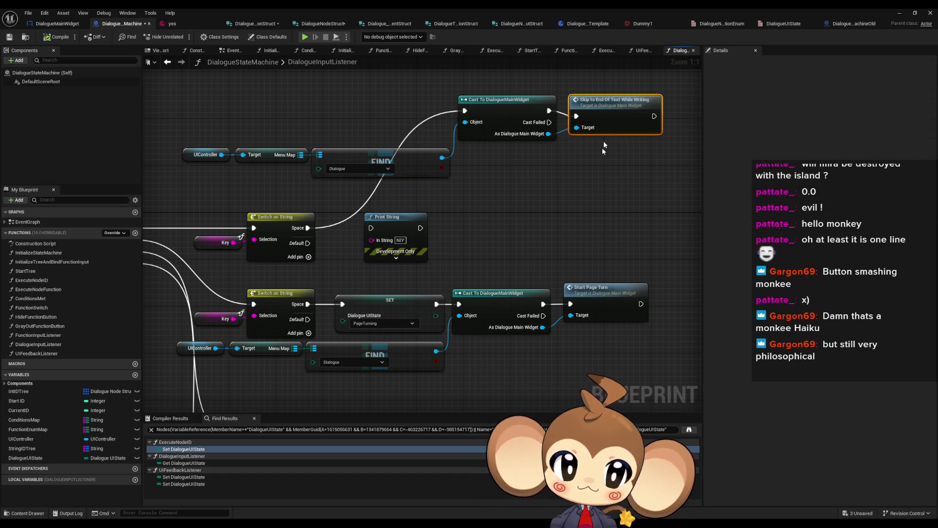
left_click_drag(608, 123, 608, 117)
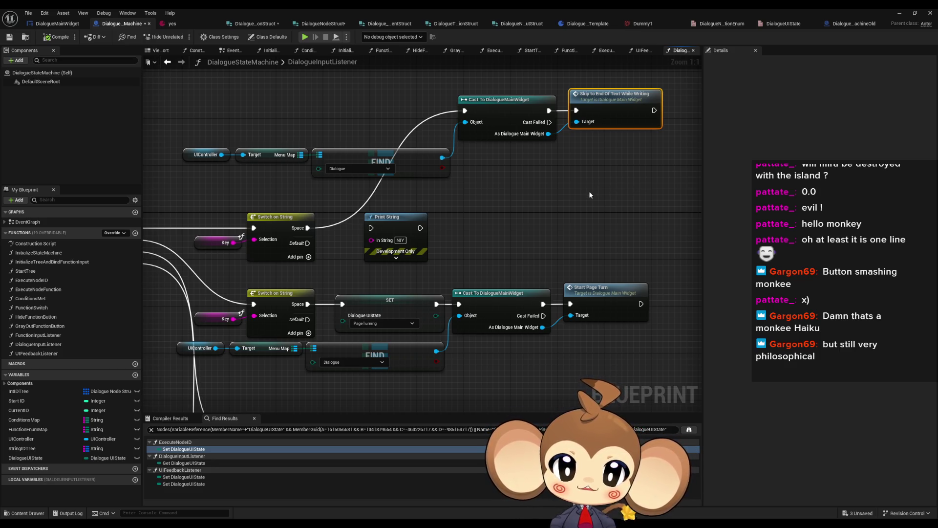
left_click(397, 312)
left_click_drag(397, 313, 532, 285)
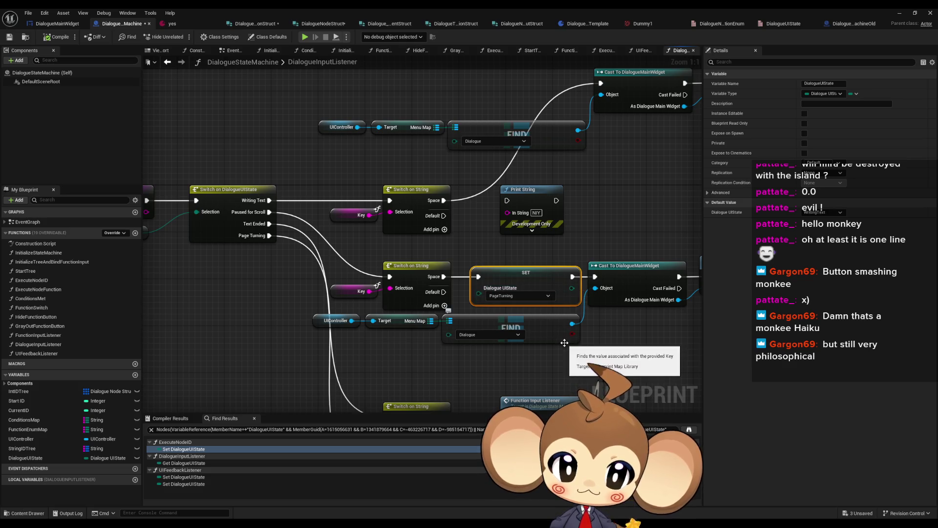
left_click_drag(571, 368, 555, 281)
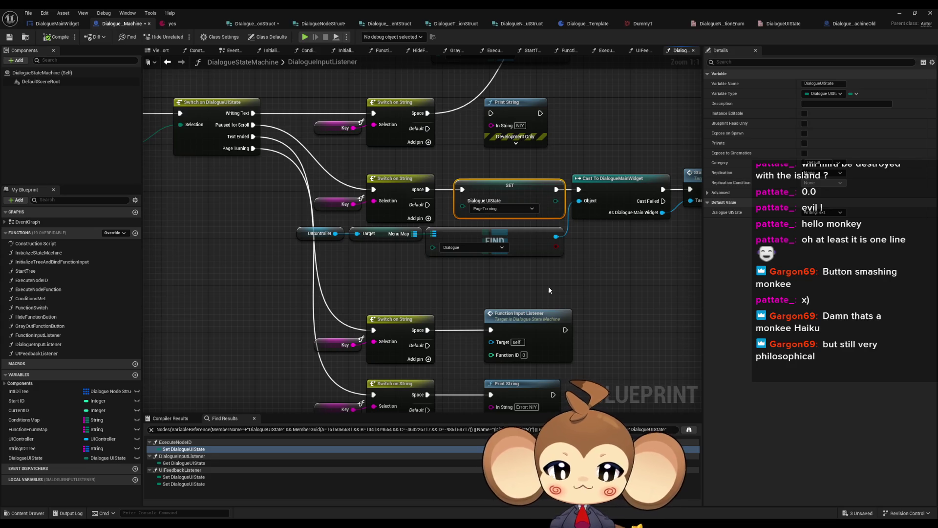
left_click_drag(549, 287, 458, 299)
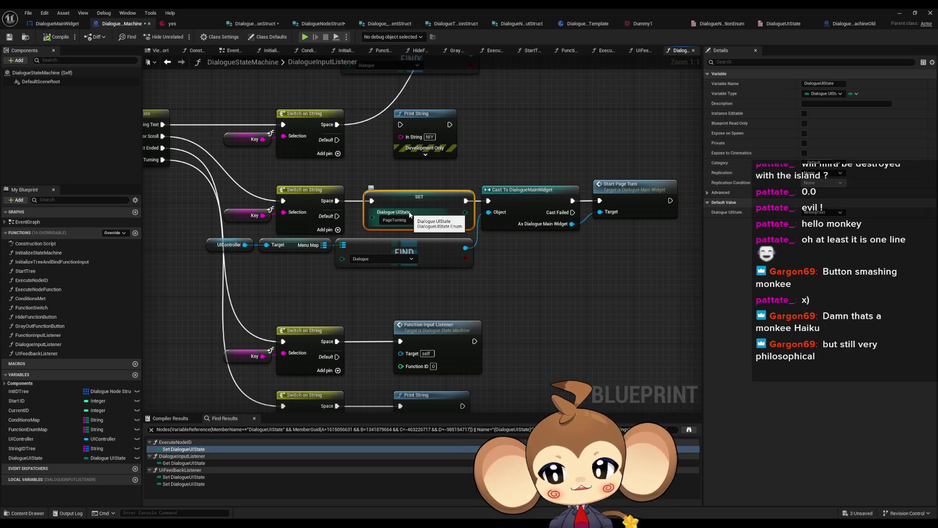
mouse_move(421, 207)
left_mouse_down()
mouse_move(598, 211)
mouse_move(318, 227)
left_mouse_up()
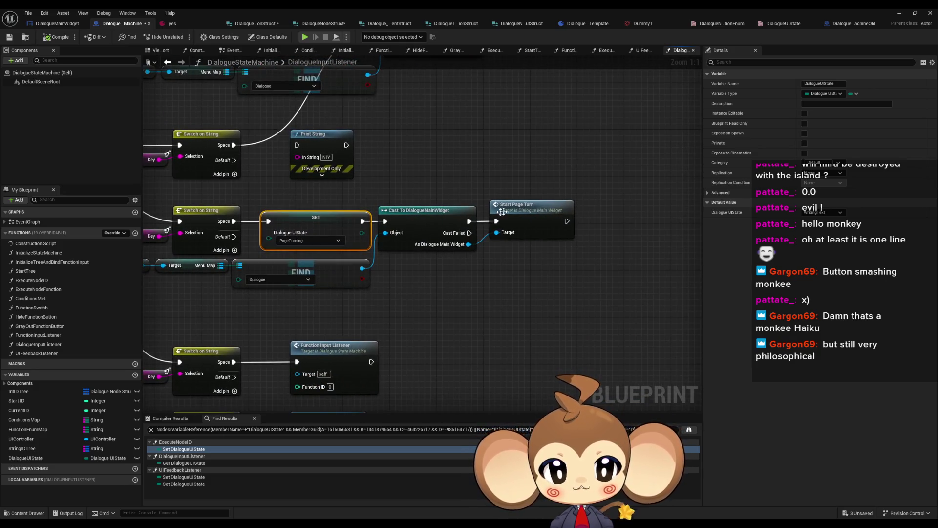
double_click(502, 211)
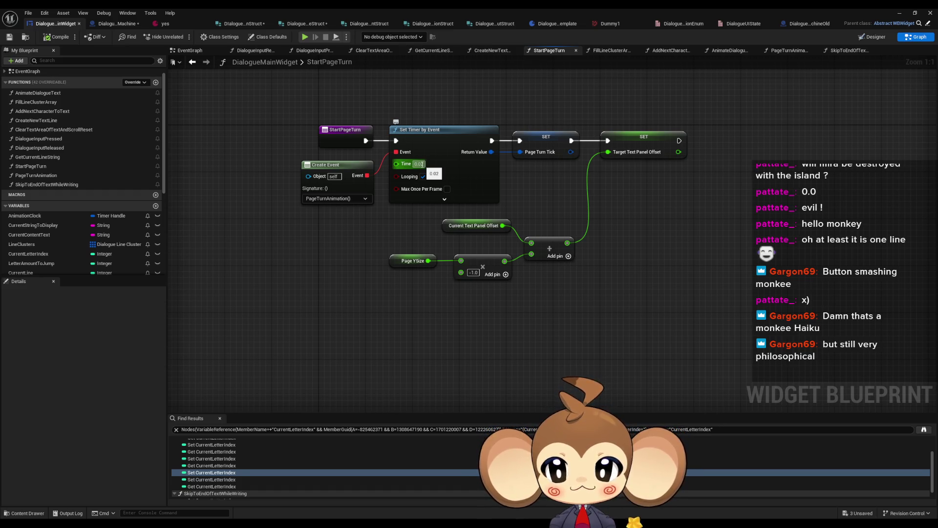
- In PageTurnAnimation, duplicate the Lerp node and set its Alpha to 0.0001
scroll(57, 169, "down", 2)
double_click(59, 152)
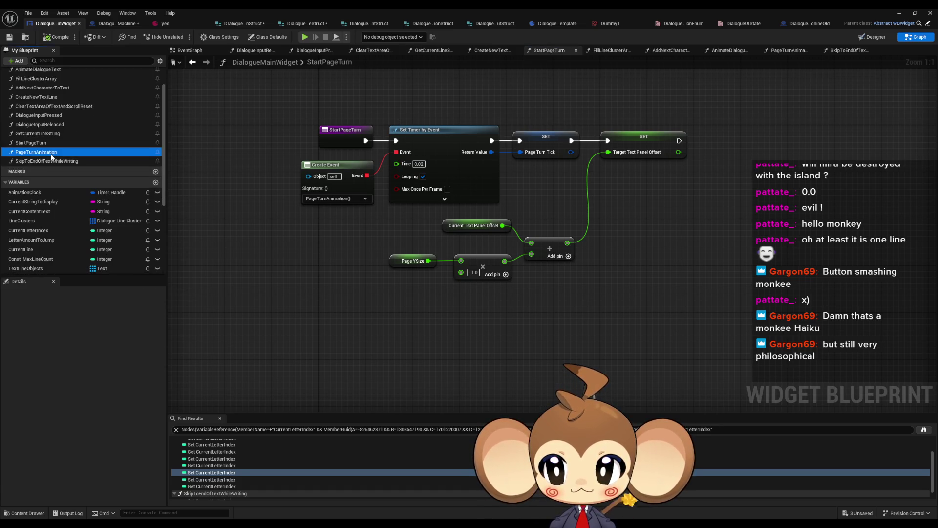
scroll(446, 225, "up", 1)
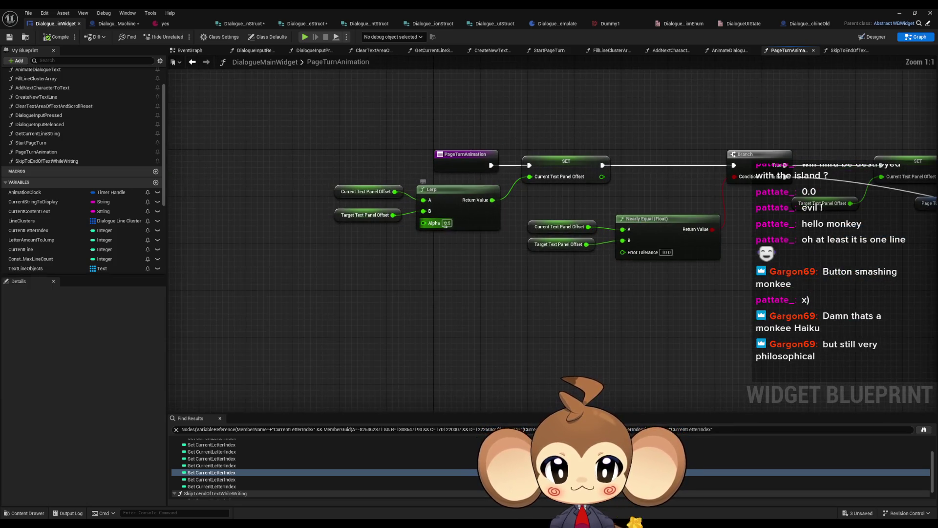
left_click(470, 206)
key("ctrl+d")
type("0.00")
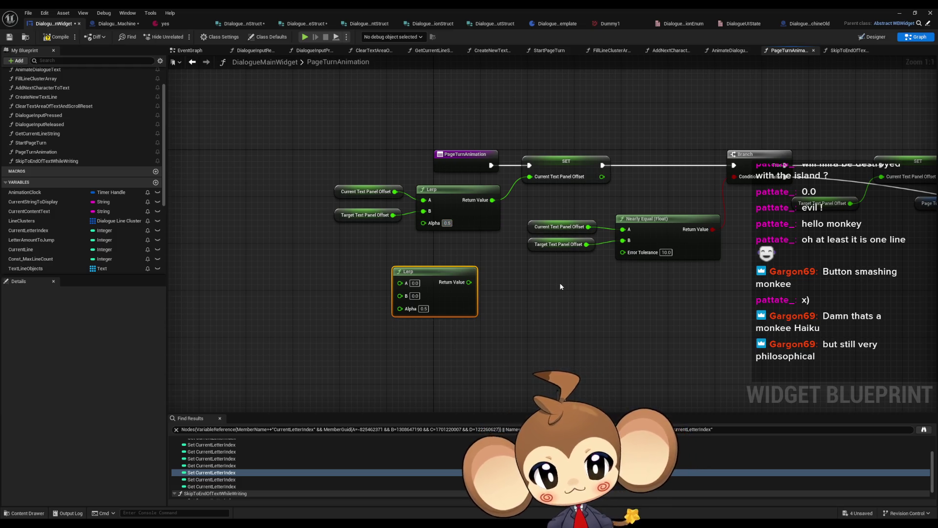
type("01")
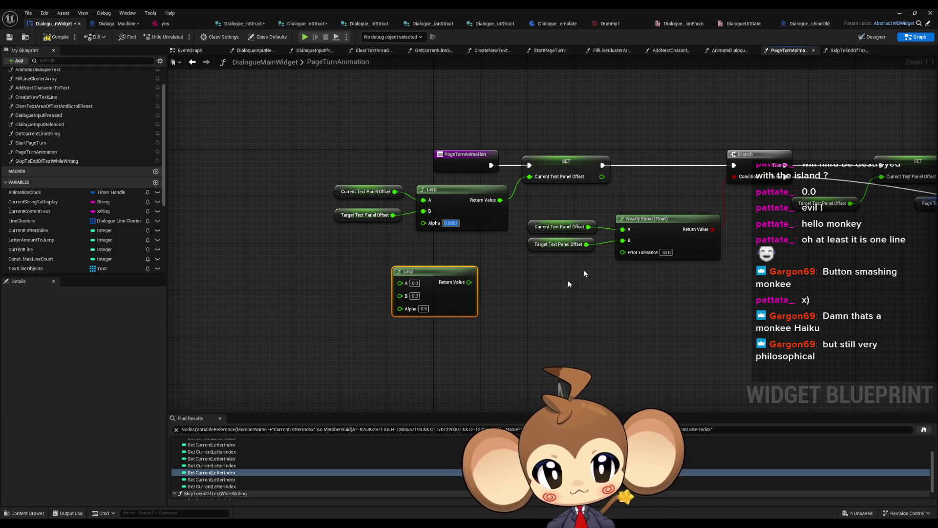
- Playtest with a loaded save game, stop it, and return to the widget blueprint
left_click(901, 14)
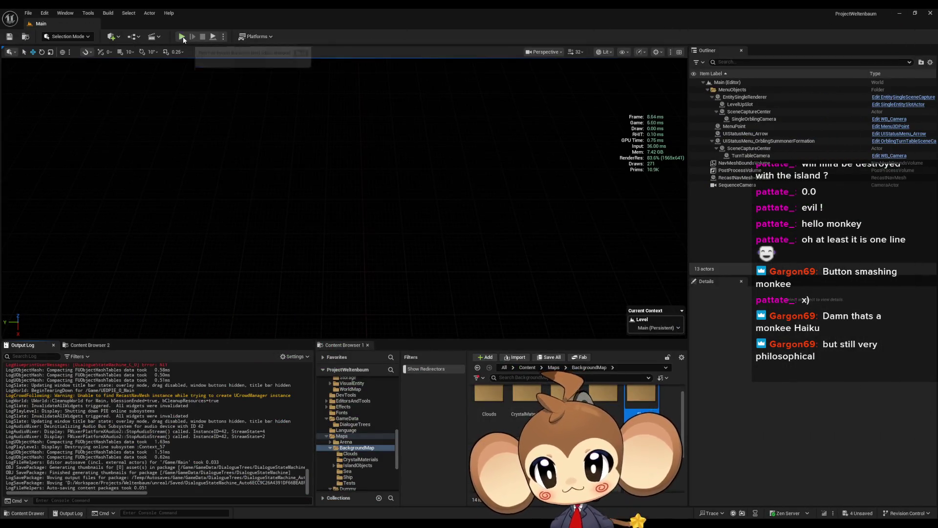
left_click(124, 292)
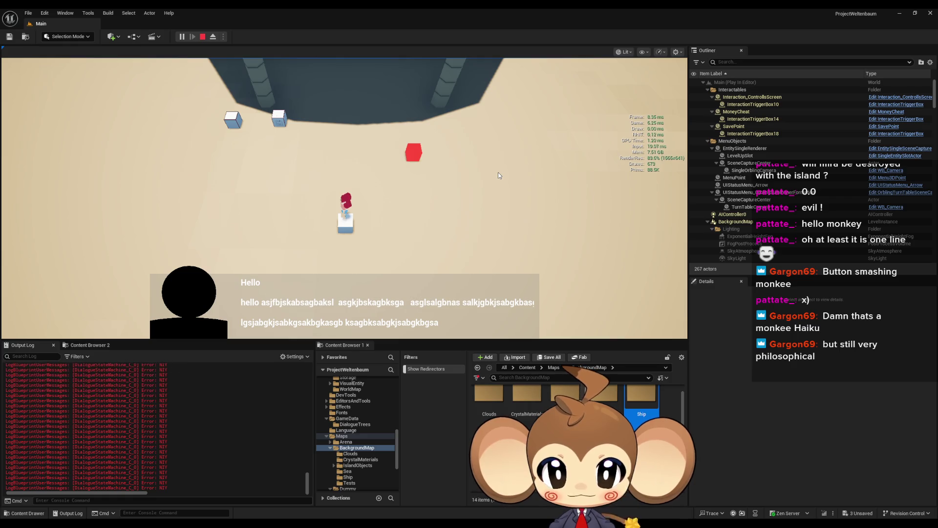
left_click(203, 38)
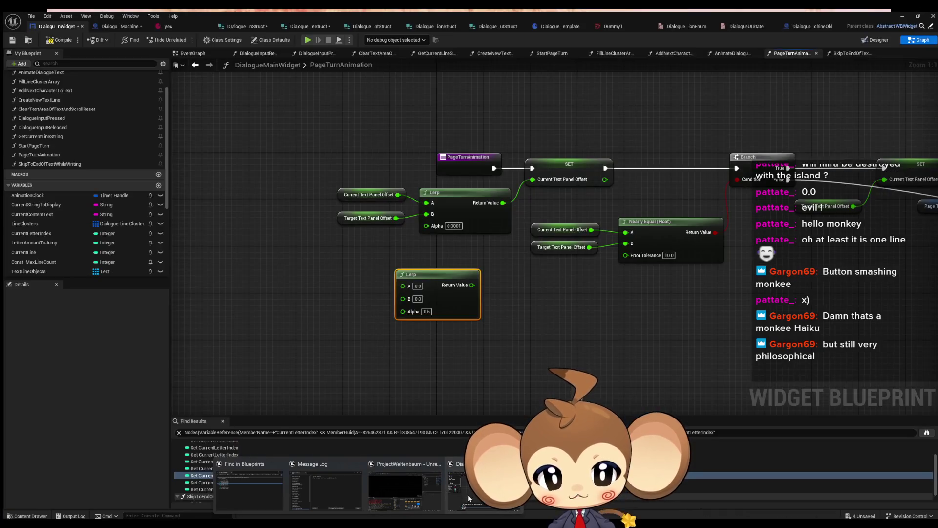
left_click(468, 497)
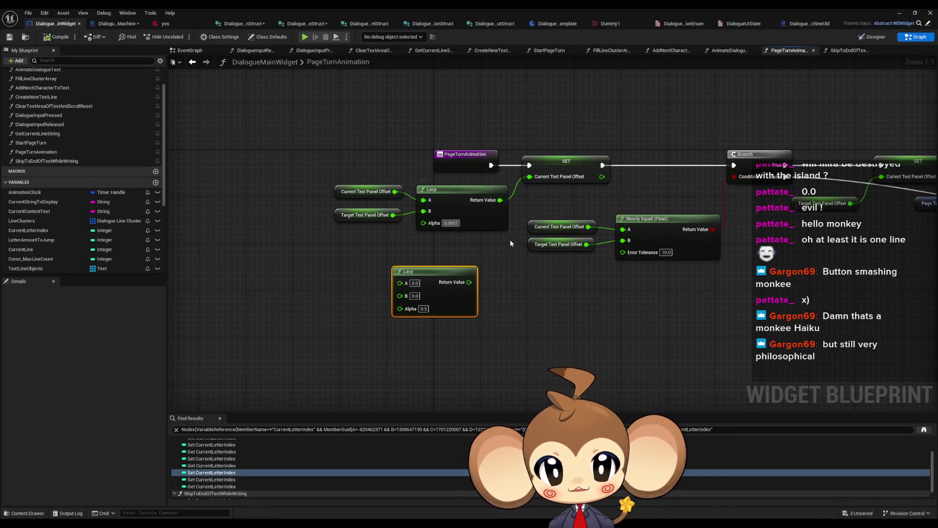
- Commit the Lerp Alpha, compile and save DialogueMainWidget, and run another playtest
key("Return")
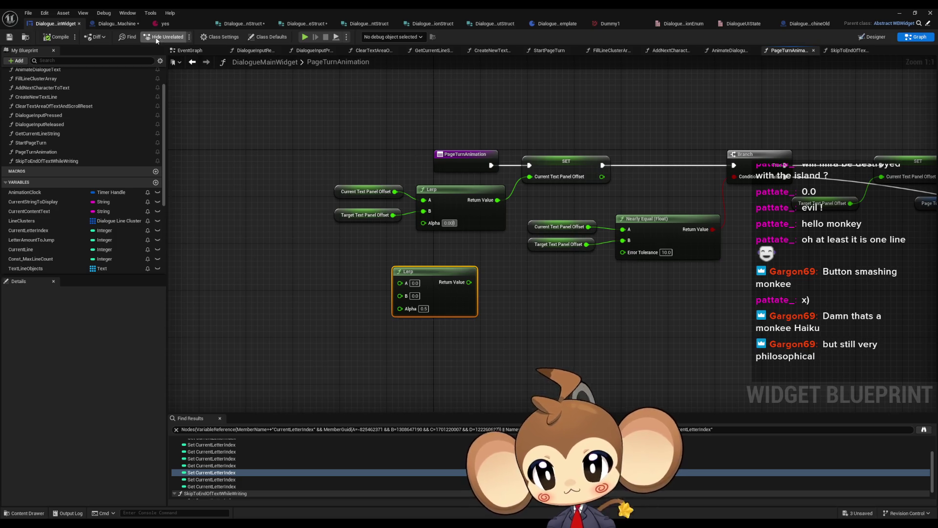
left_click(45, 43)
left_click(899, 13)
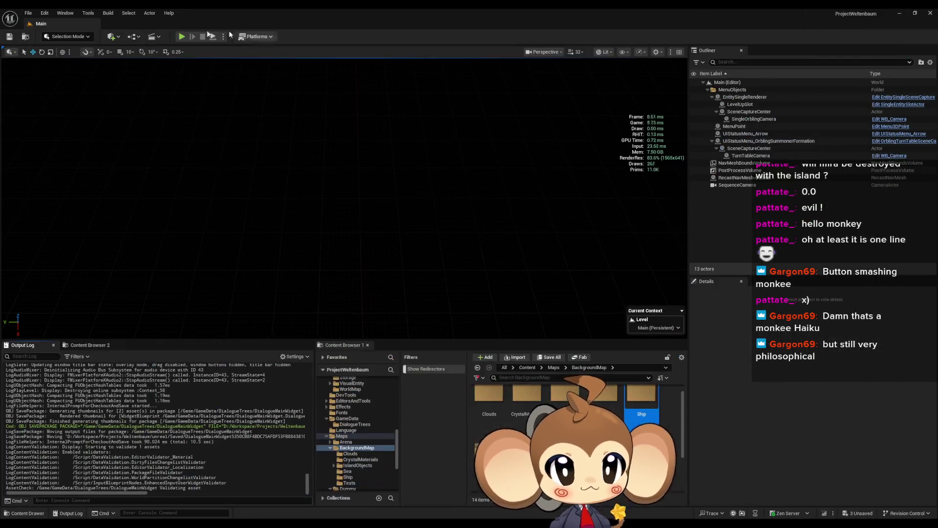
left_click(182, 36)
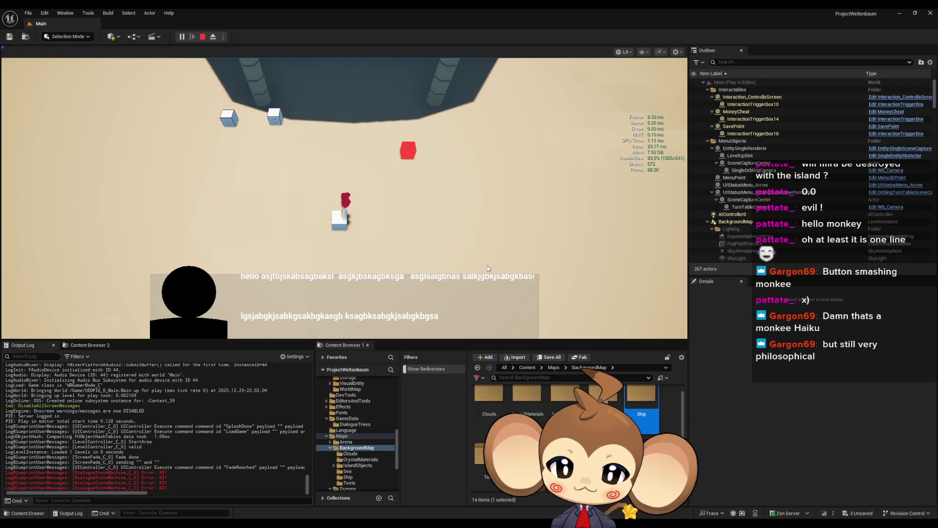
left_click(205, 41)
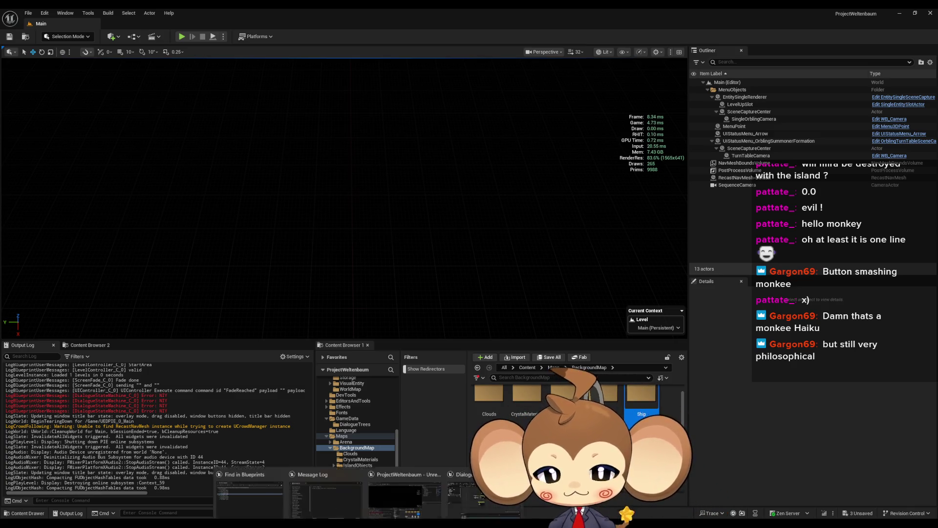
left_click(405, 486)
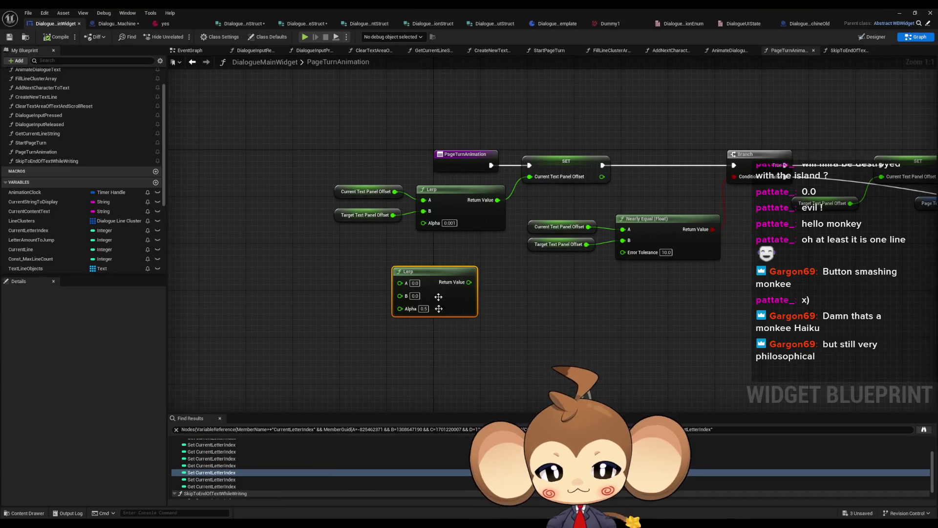
- Reset the Lerp Alpha to 0.5, delete the spare Lerp, and switch to DialogueStateMachineOld
left_click(449, 222)
type("0.5")
left_click(459, 256)
left_click_drag(459, 257, 464, 319)
key("Delete")
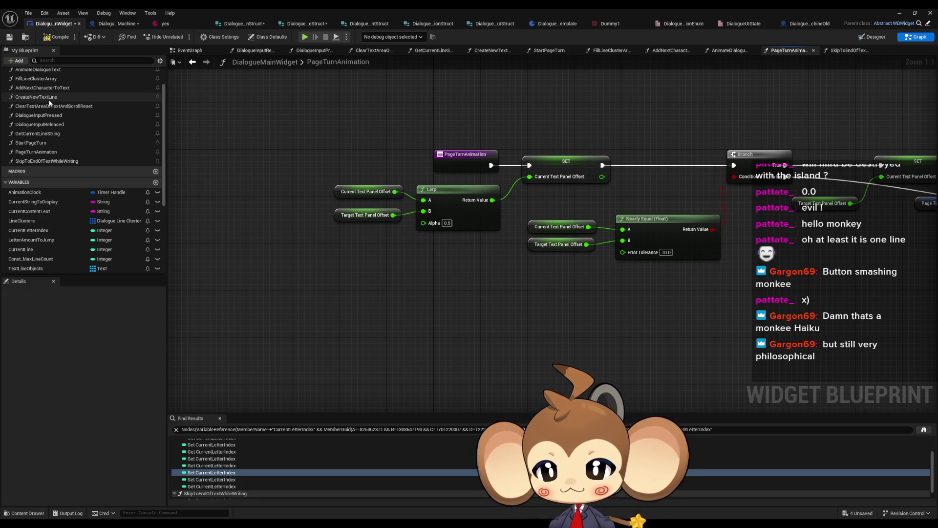
left_click(803, 24)
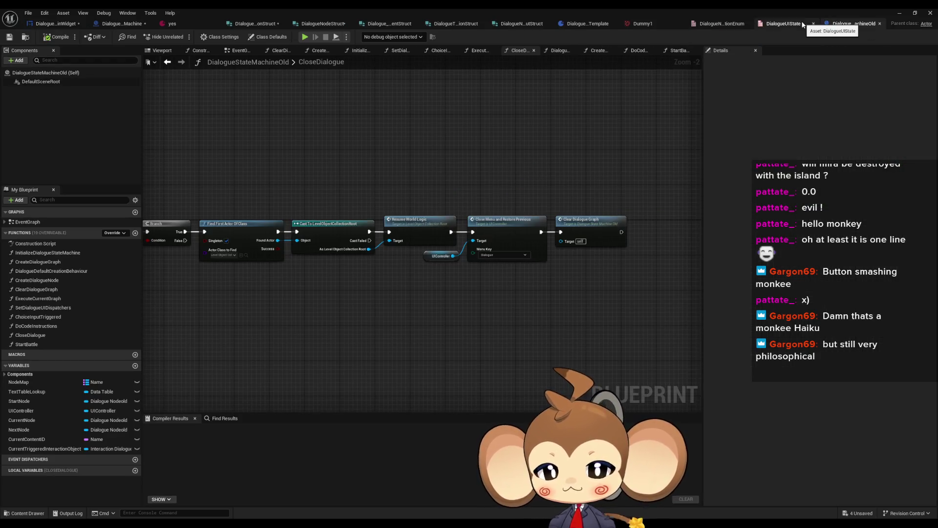
- Compile and save DialogueStateMachine, then open the Skip To End Of Text While Writing function
left_click(113, 27)
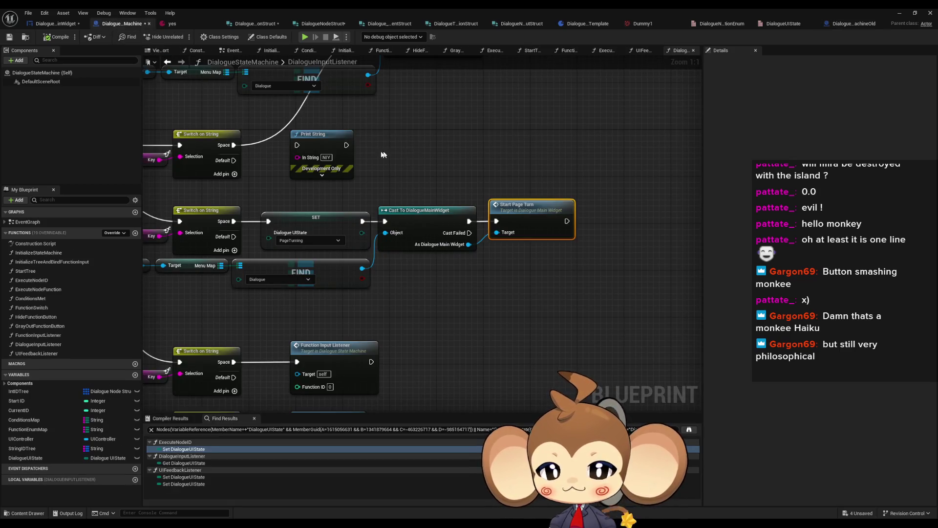
left_click(57, 37)
mouse_move(383, 178)
left_mouse_down()
mouse_move(445, 295)
mouse_move(480, 268)
mouse_move(344, 218)
left_mouse_up()
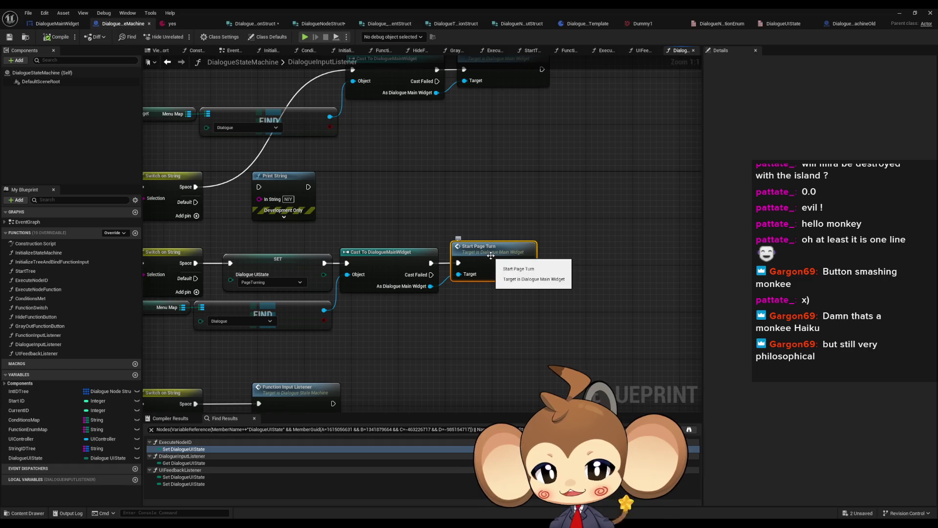
left_click(458, 219)
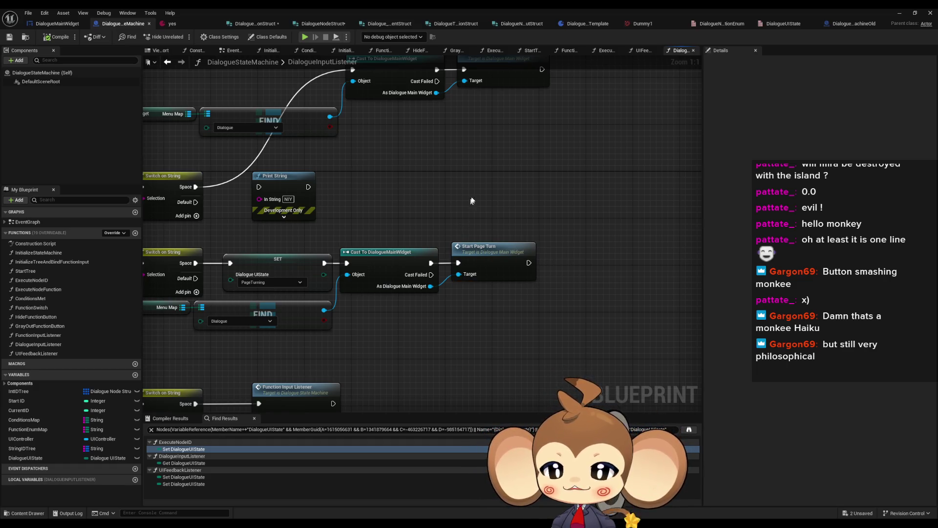
left_click_drag(471, 204, 494, 182)
double_click(496, 149)
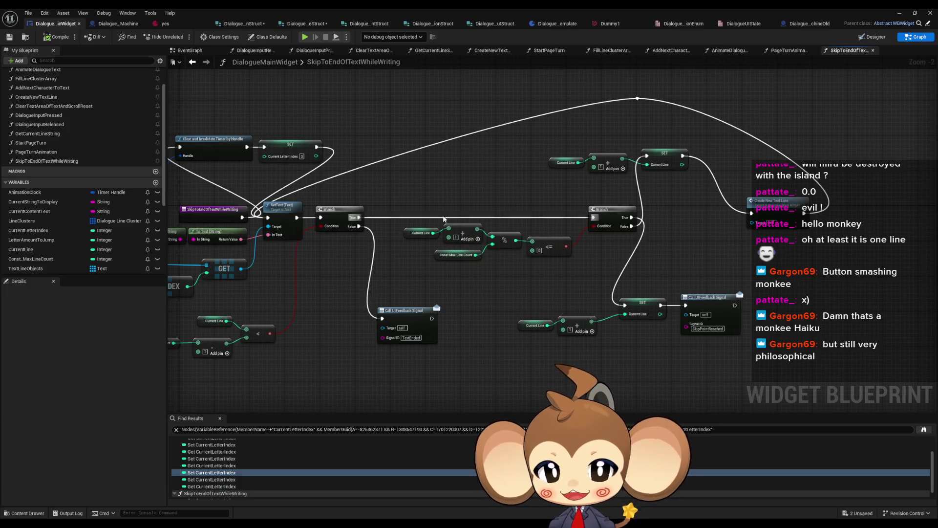
scroll(423, 230, "down", 3)
scroll(423, 227, "up", 4)
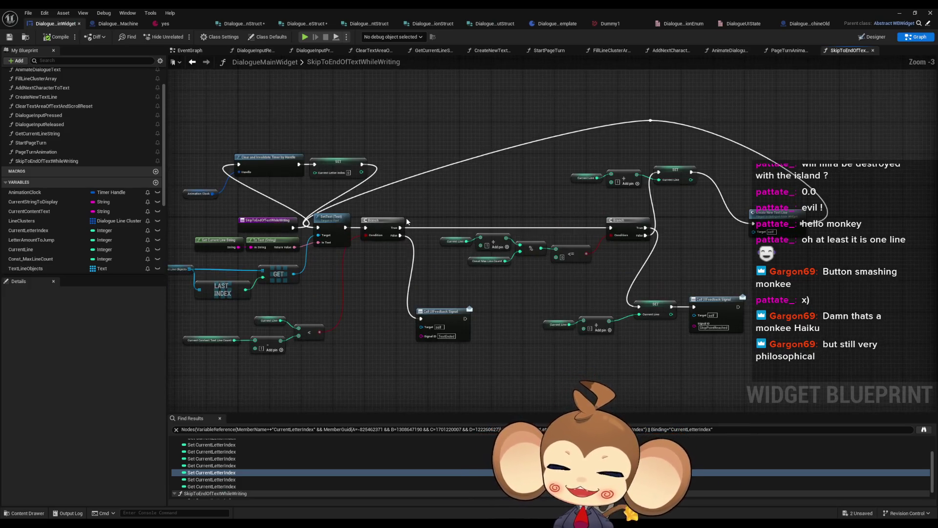
mouse_move(424, 229)
left_mouse_down()
mouse_move(413, 197)
mouse_move(419, 266)
mouse_move(459, 252)
left_mouse_up()
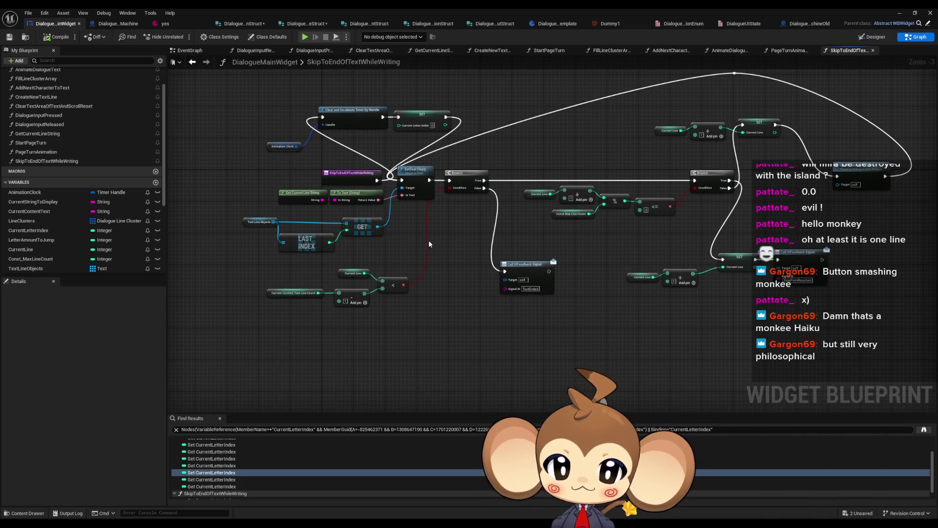
scroll(431, 241, "up", 1)
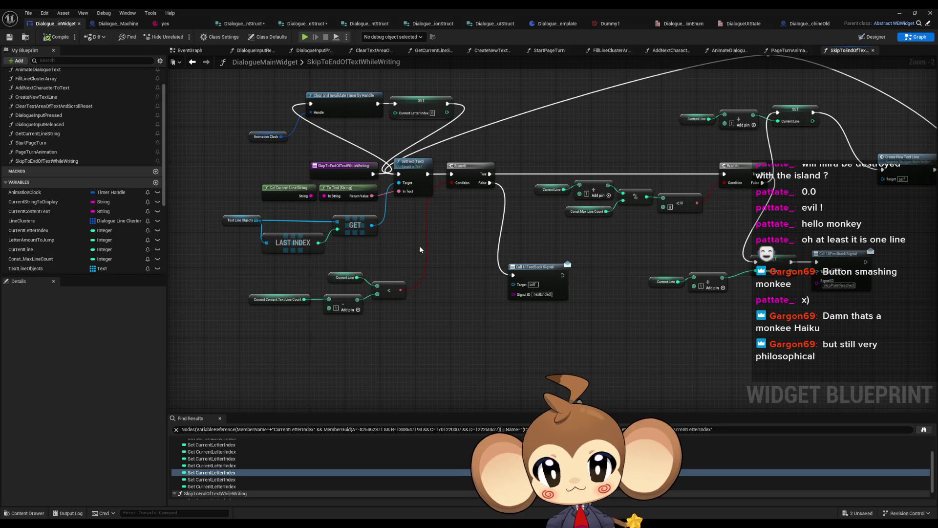
mouse_move(394, 137)
left_mouse_down()
mouse_move(417, 218)
mouse_move(405, 253)
left_mouse_up()
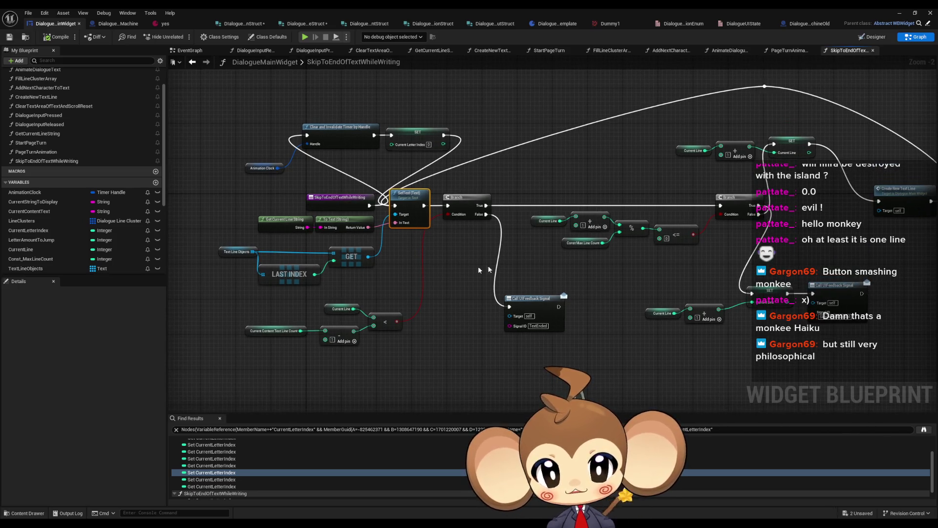
left_click_drag(478, 266, 350, 267)
left_click(841, 164)
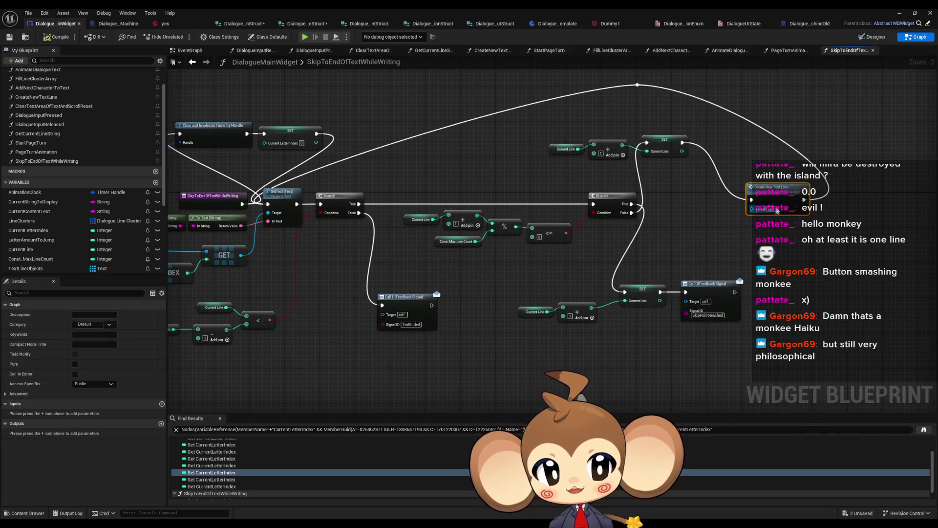
double_click(783, 186)
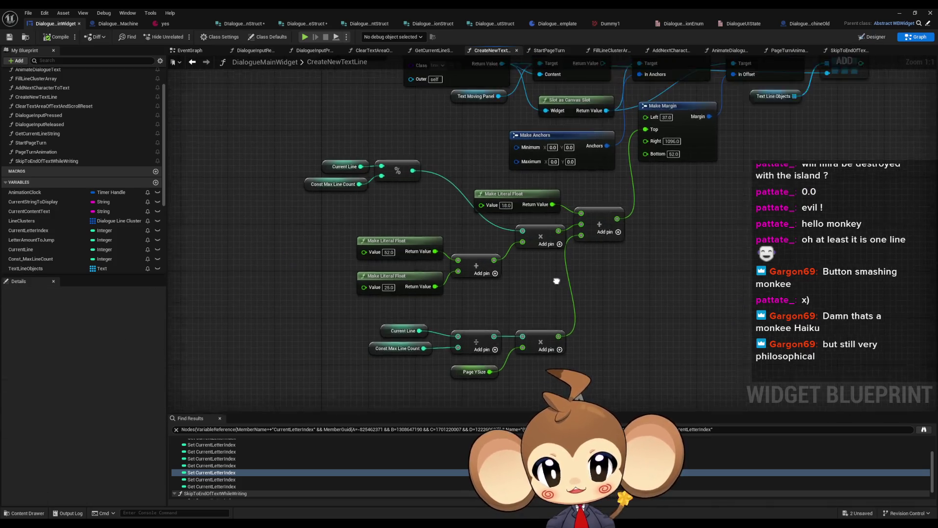
left_click(339, 198)
mouse_move(477, 175)
left_mouse_down()
mouse_move(473, 264)
mouse_move(480, 130)
left_mouse_up()
left_click_drag(433, 286, 447, 348)
left_click(193, 62)
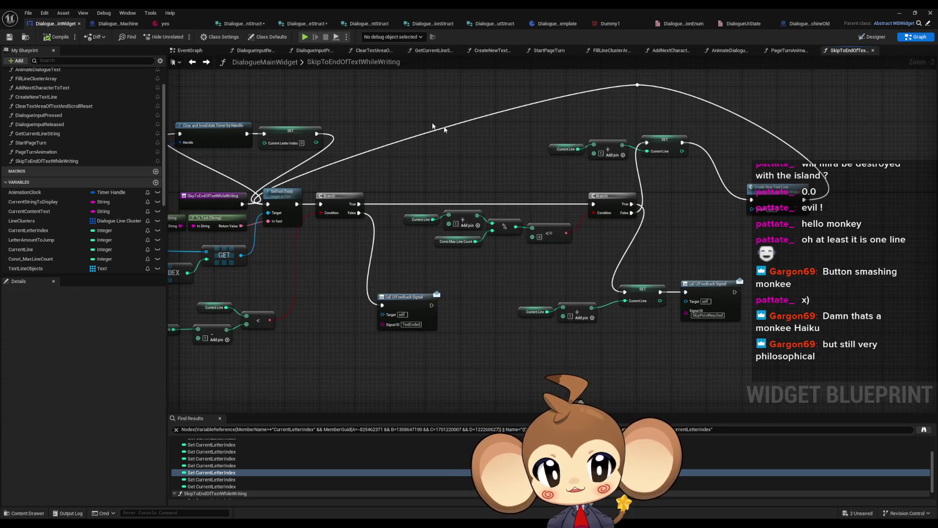
mouse_move(545, 131)
left_mouse_down()
mouse_move(657, 164)
mouse_move(669, 152)
mouse_move(686, 167)
left_mouse_up()
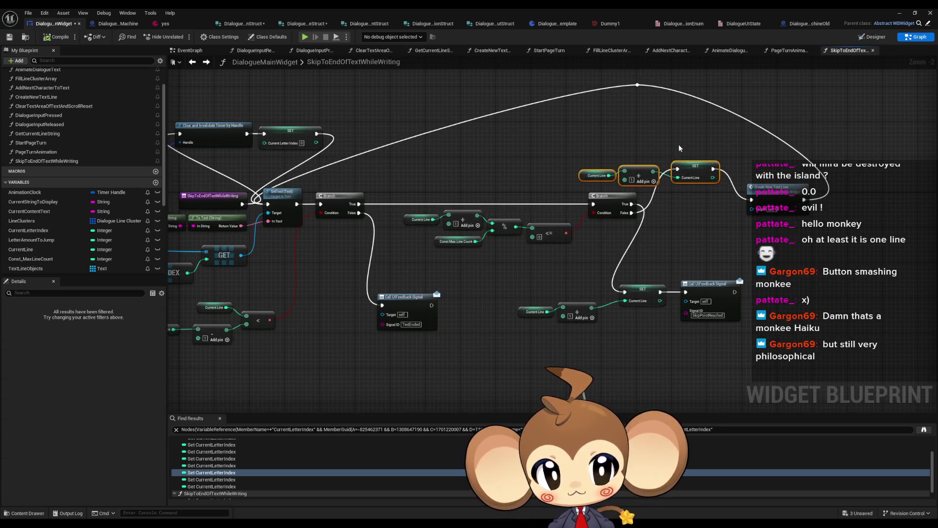
left_click(675, 150)
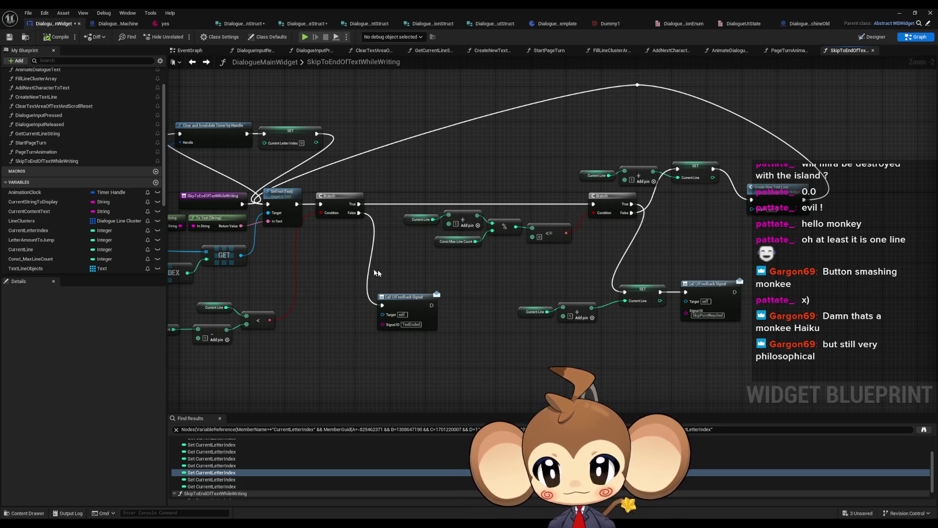
left_click_drag(506, 293, 648, 306)
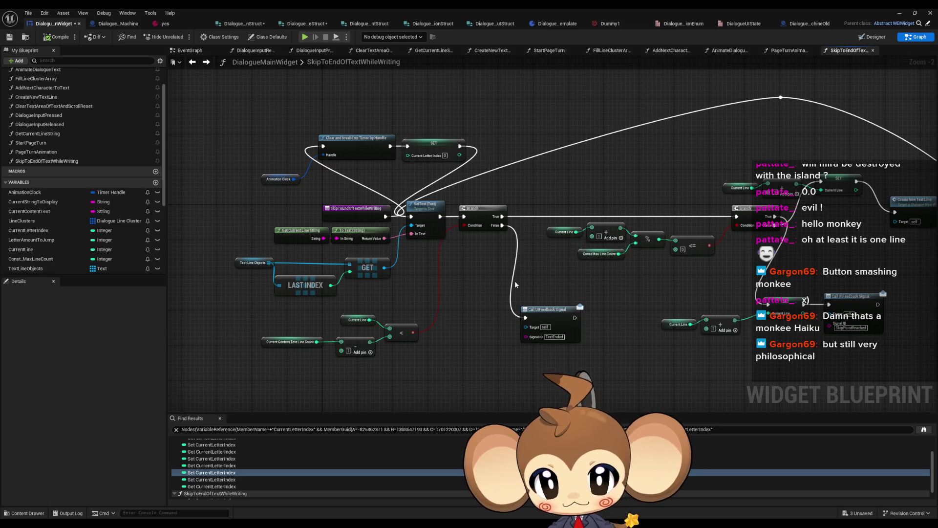
mouse_move(674, 277)
left_mouse_down()
mouse_move(656, 268)
mouse_move(630, 274)
left_mouse_up()
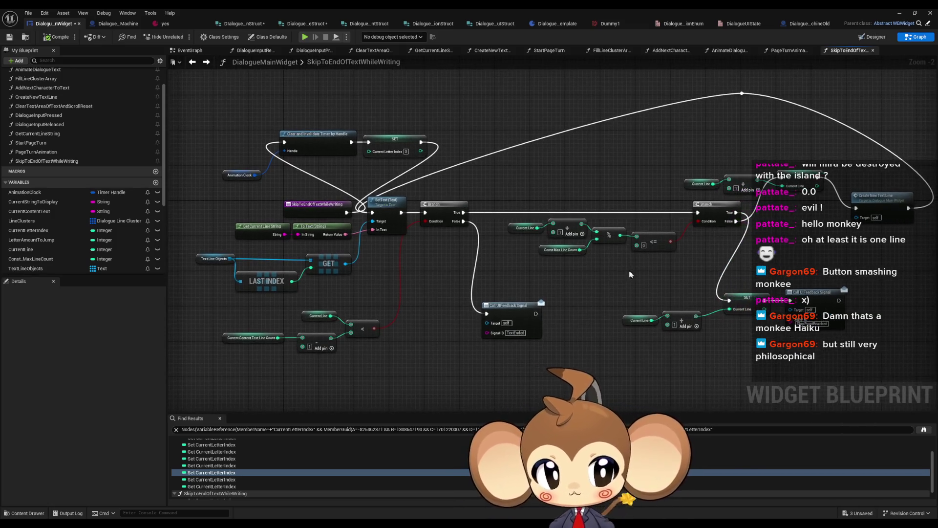
left_click_drag(842, 263, 825, 229)
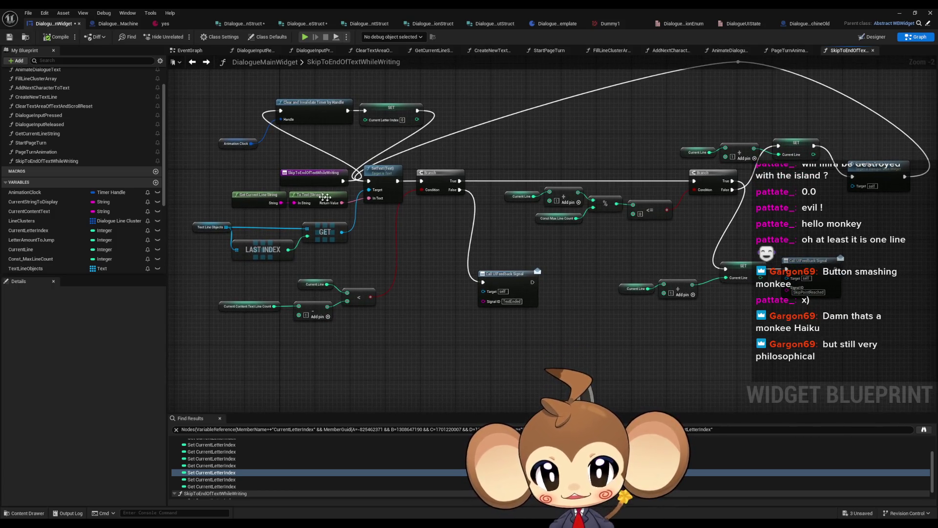
left_click(384, 178)
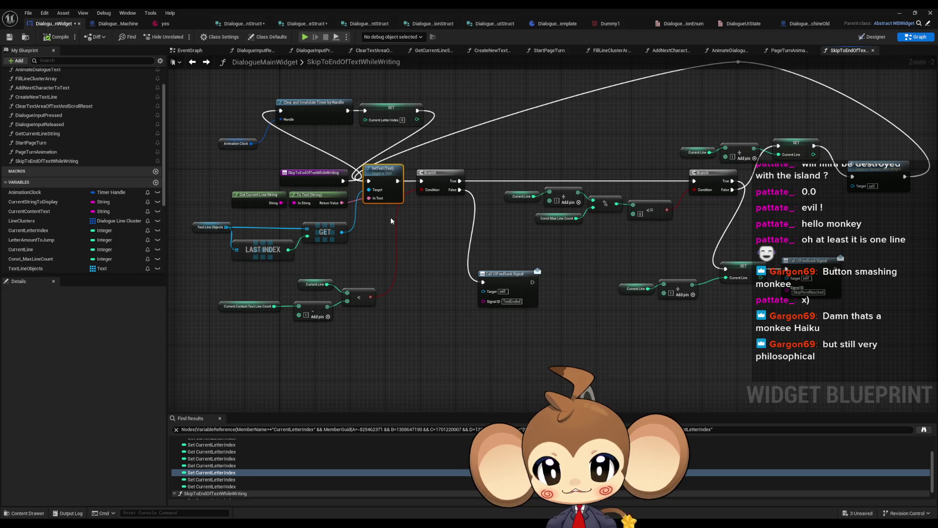
left_click(210, 228)
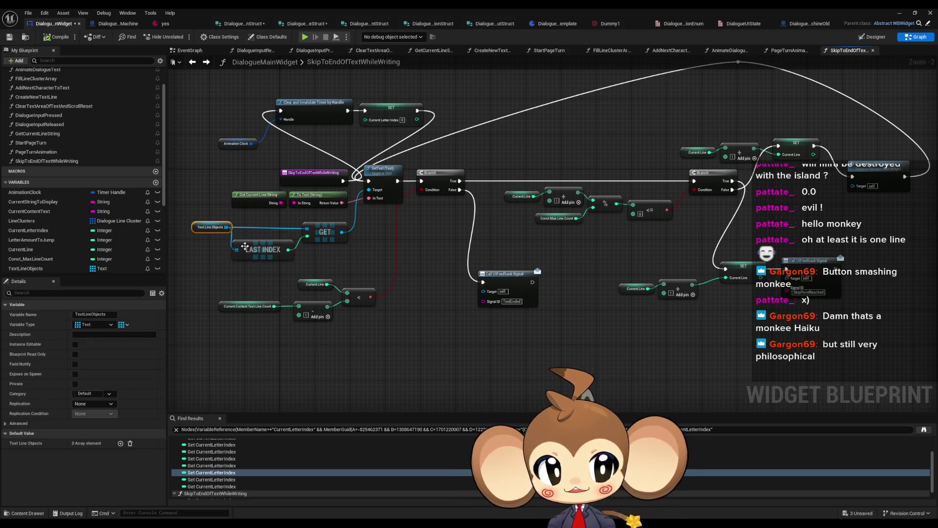
left_click_drag(852, 128, 883, 205)
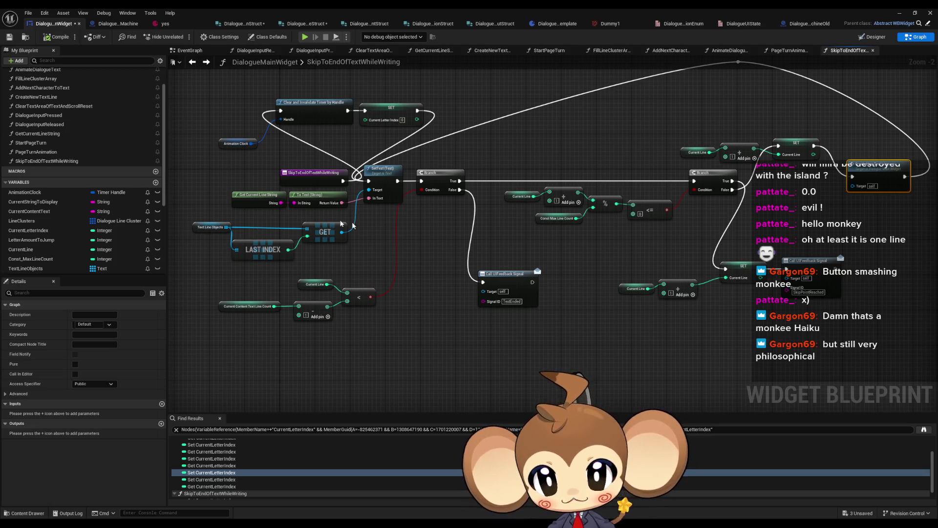
left_click_drag(184, 213, 358, 263)
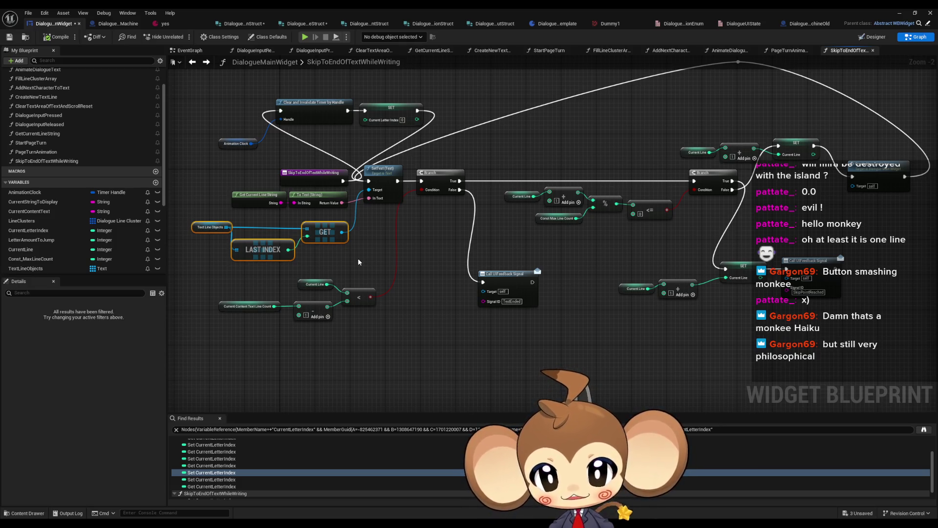
left_click(880, 189)
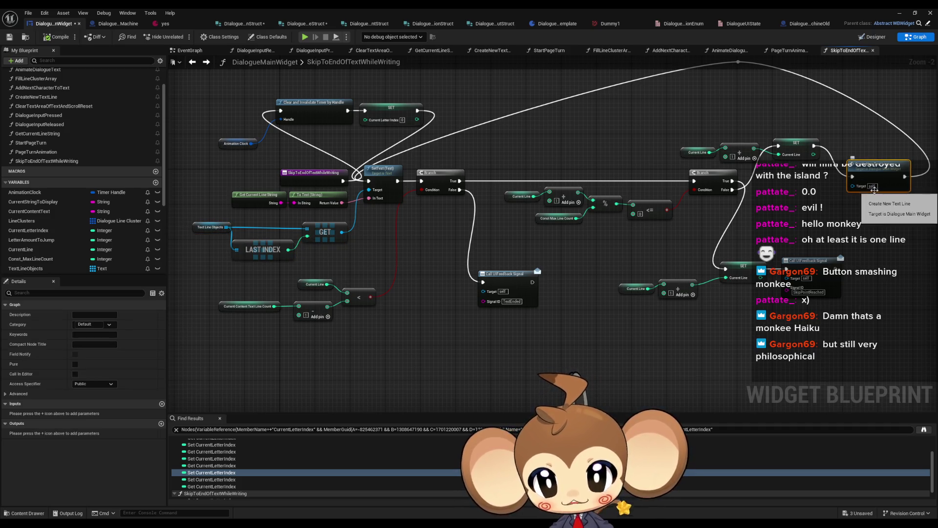
left_click_drag(216, 218, 337, 255)
left_click_drag(866, 166, 719, 186)
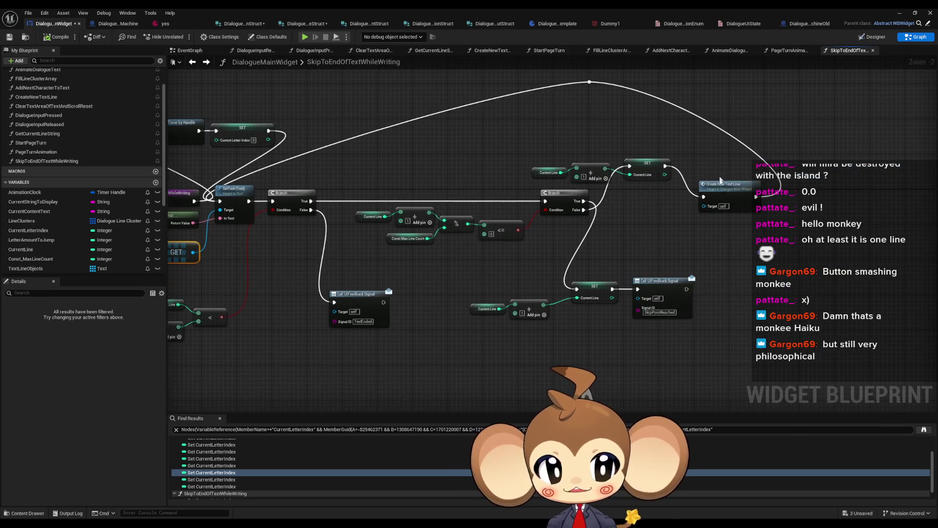
- Open the Create New Text Line function graph from its node
left_click(731, 185)
double_click(737, 189)
mouse_move(750, 293)
left_mouse_down()
mouse_move(705, 294)
mouse_move(693, 250)
left_mouse_up()
- Select and inspect the Current Line, Const Max Line Count and modulo nodes
left_click_drag(299, 146, 402, 211)
left_click_drag(400, 179, 432, 219)
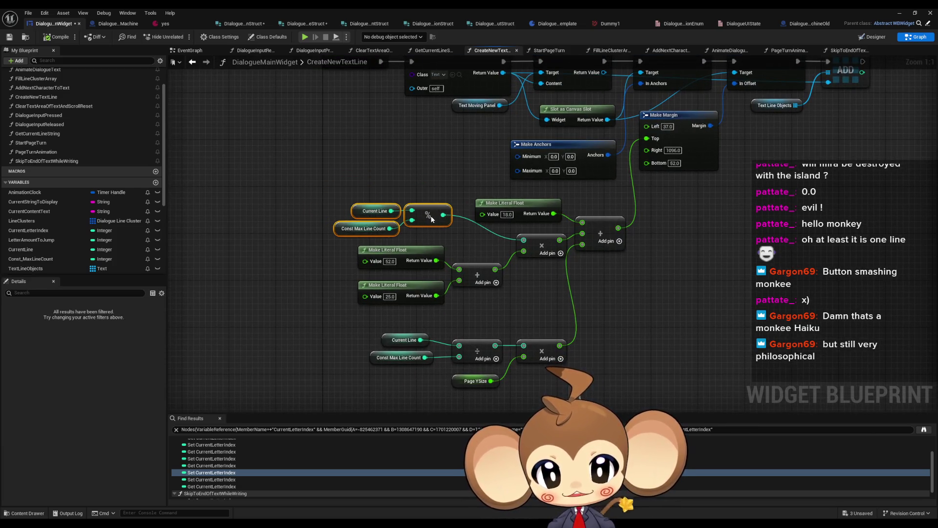
left_click(405, 188)
left_click_drag(341, 195, 429, 240)
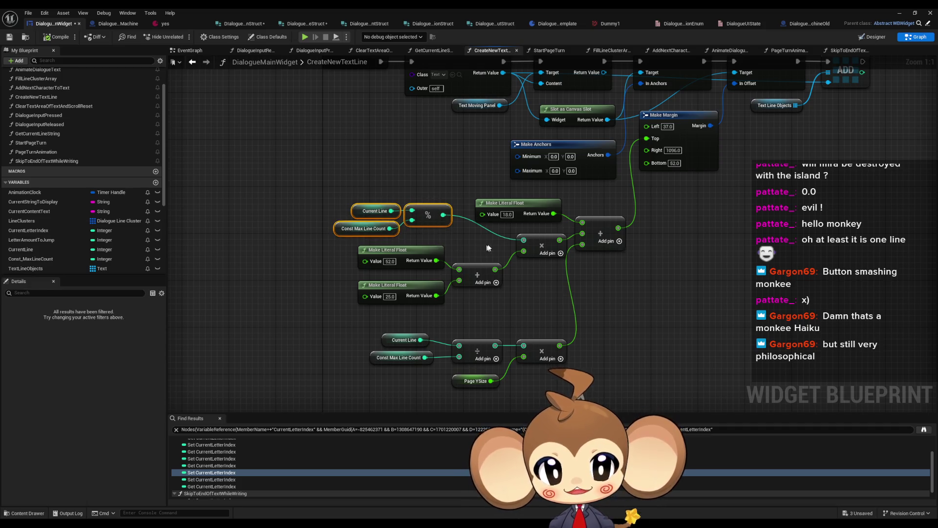
left_click(367, 201)
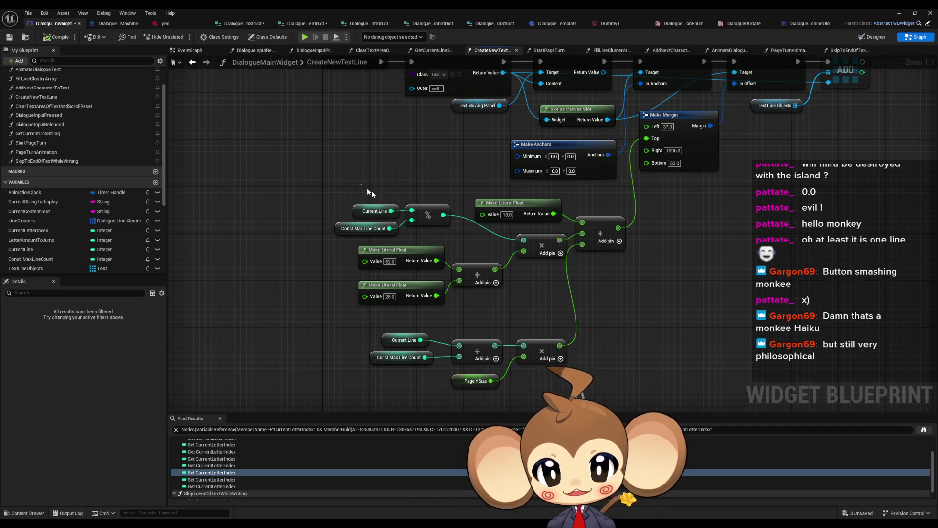
left_click(342, 229)
left_click(383, 360)
left_click(372, 210)
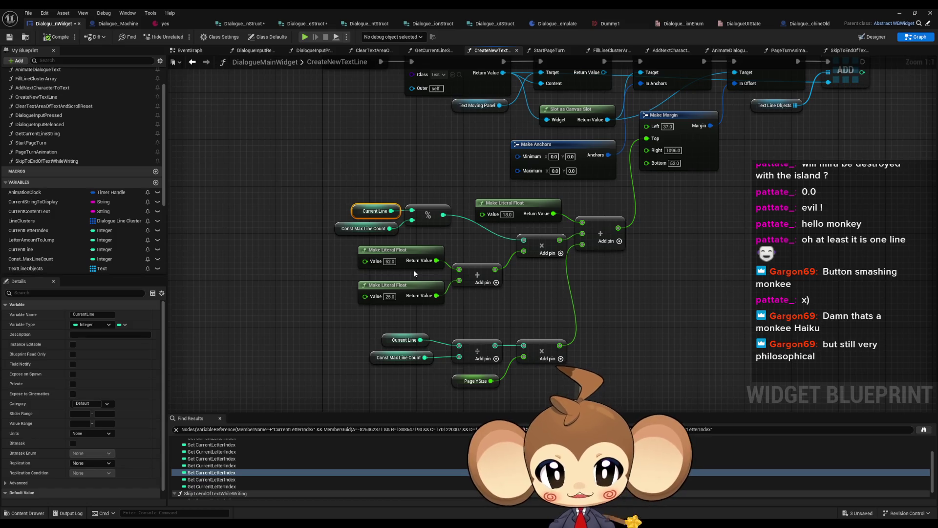
- View the function's entry nodes, then return to the SkipToEndOfTextWhileWriting graph
left_click_drag(414, 273, 419, 307)
left_click_drag(576, 224, 614, 252)
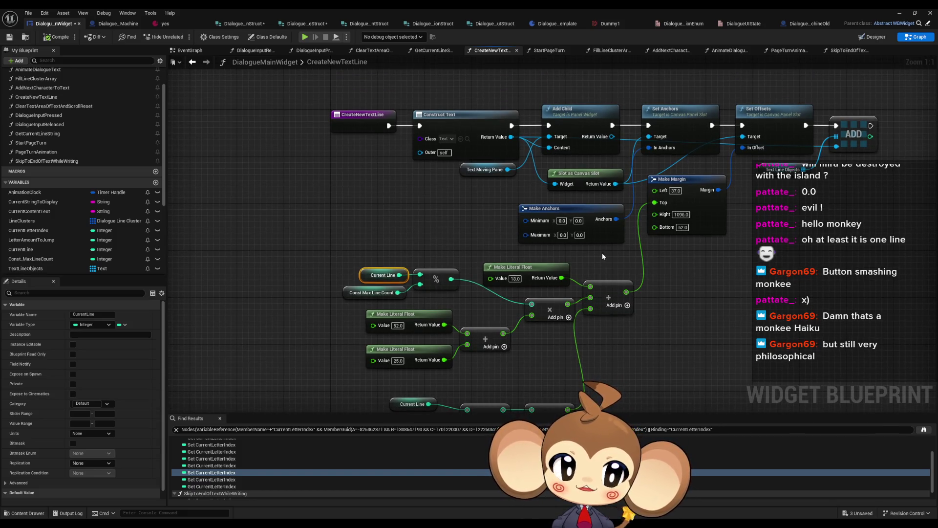
double_click(323, 62)
- Go back to SkipToEndOfTextWhileWriting, then launch a Play-In-Editor session
left_click(192, 62)
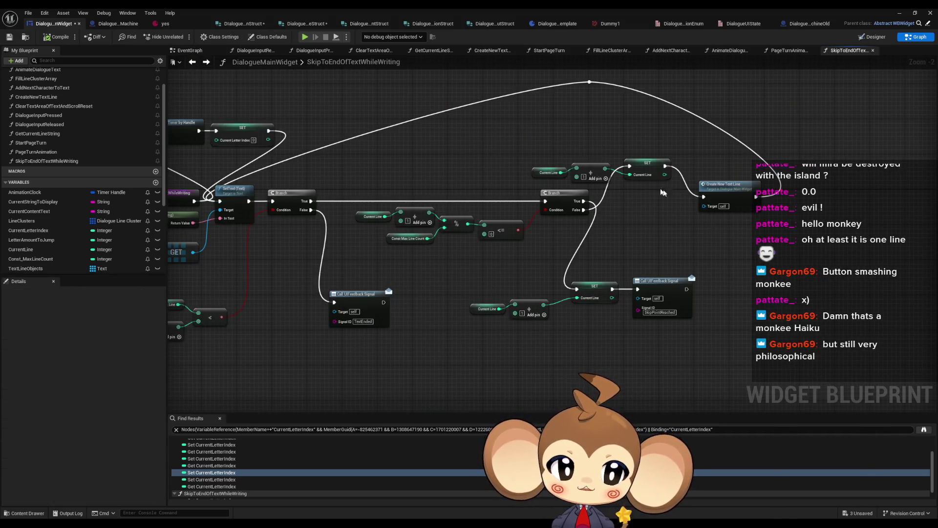
left_click_drag(537, 156, 613, 186)
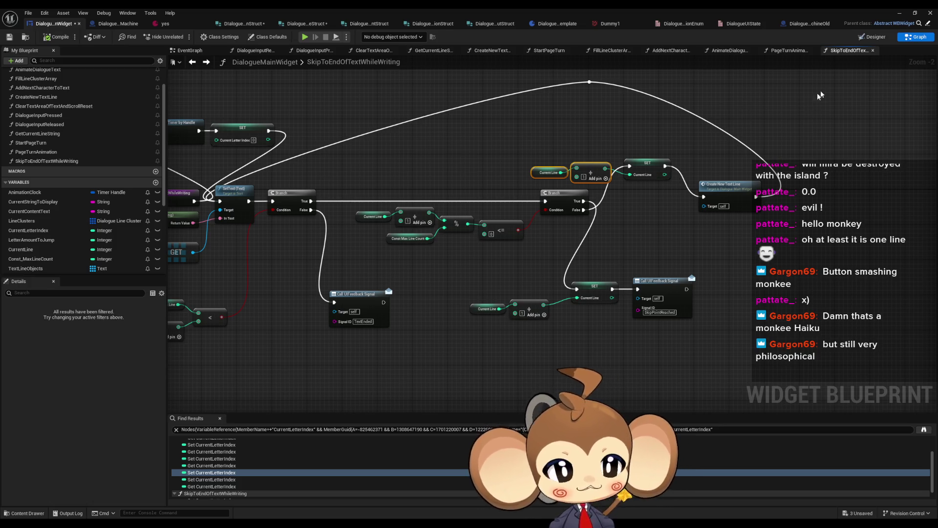
left_click(908, 14)
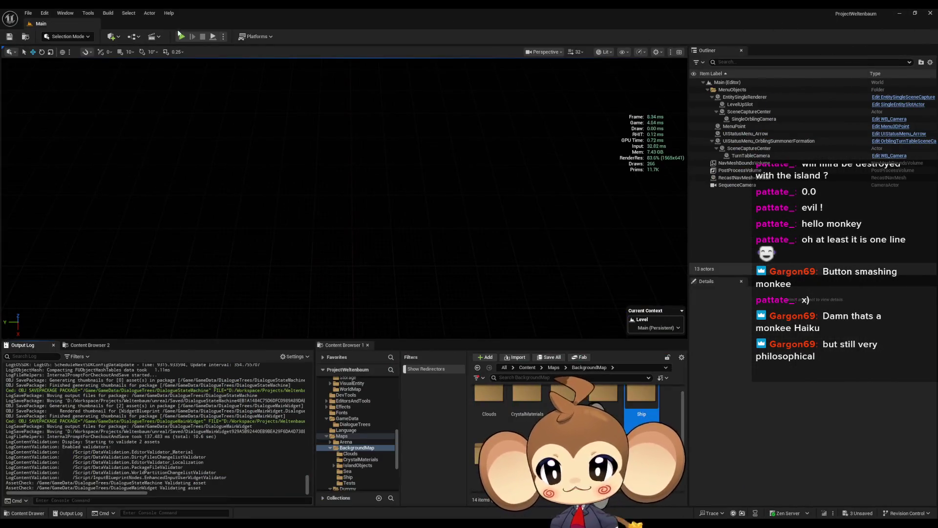
- Load the game, turn one dialogue page, then restart the playtest
left_click(116, 291)
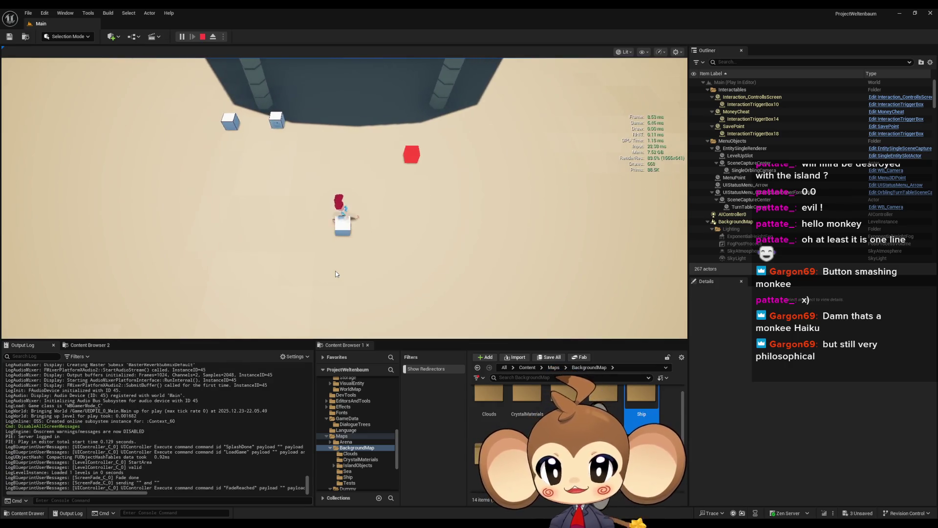
left_click(336, 274)
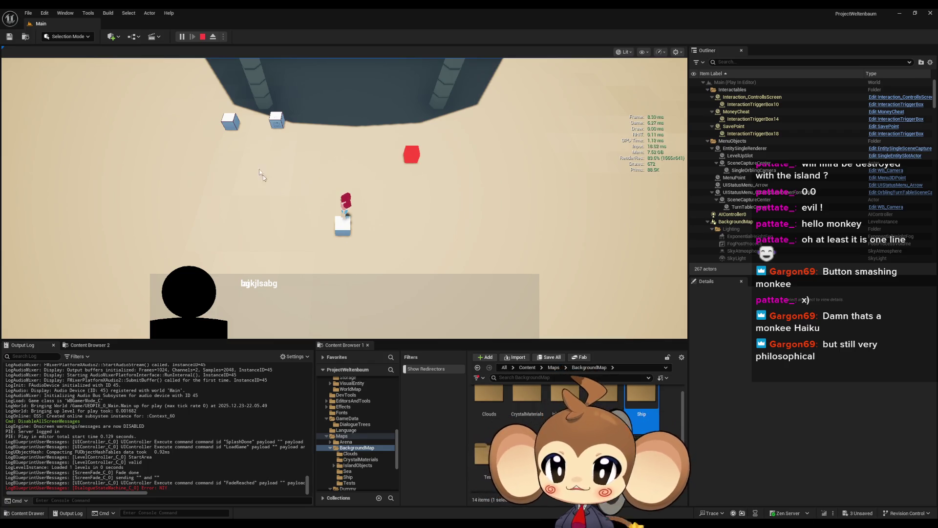
left_click(202, 37)
left_click(182, 36)
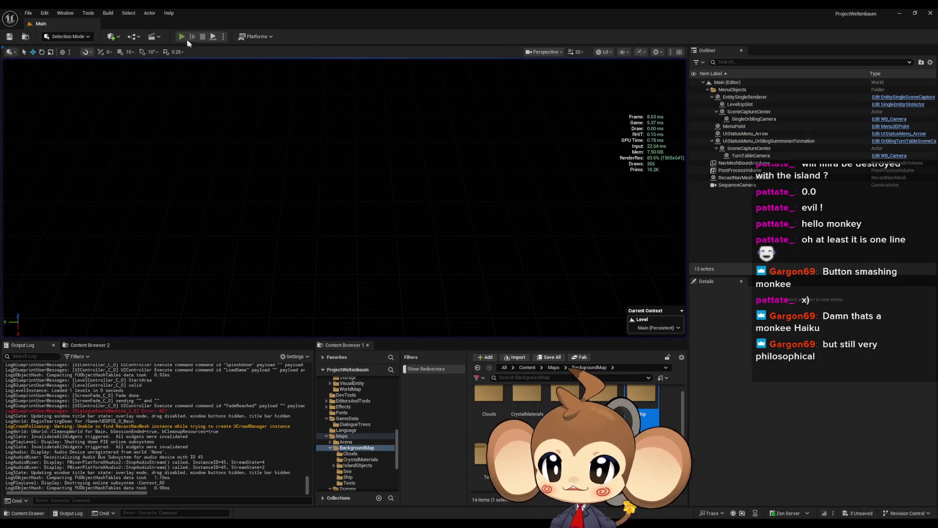
- Load the game again, test skip and page advance, restart, then stop the playtest
left_click(142, 290)
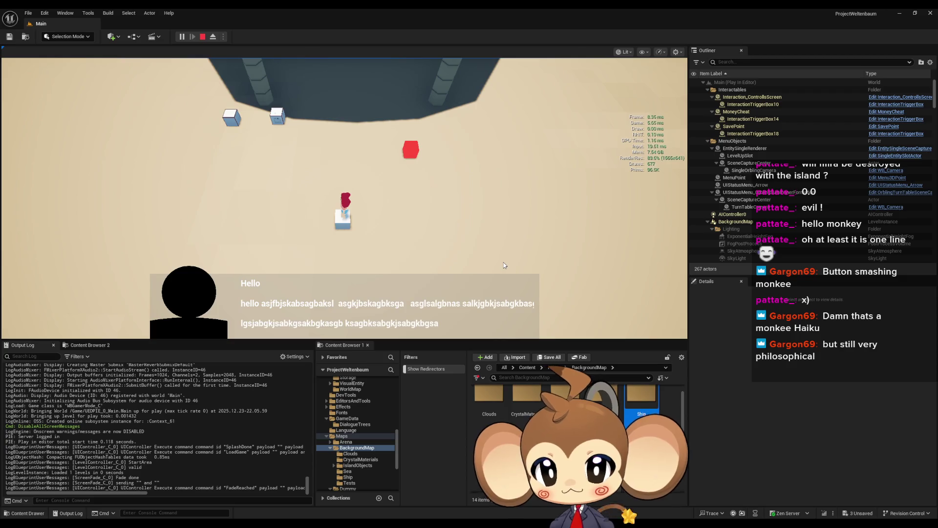
left_click(504, 265)
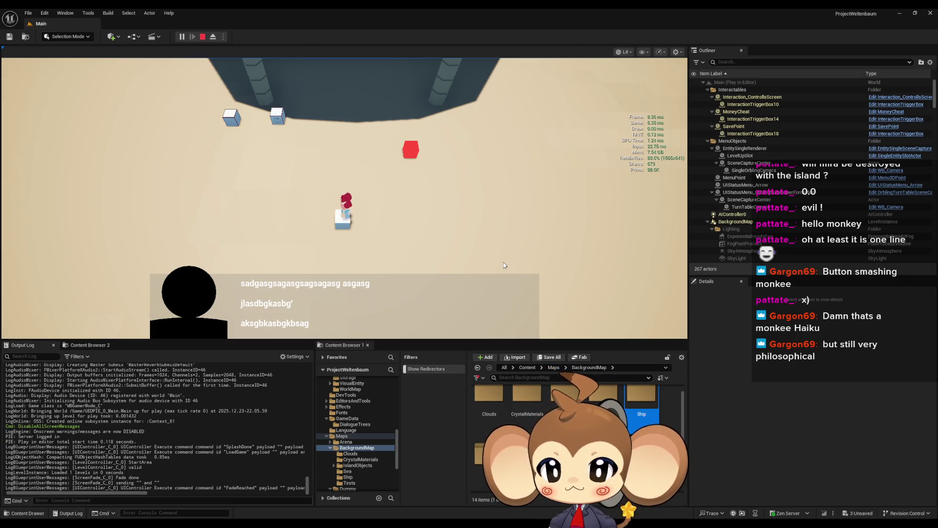
key("space")
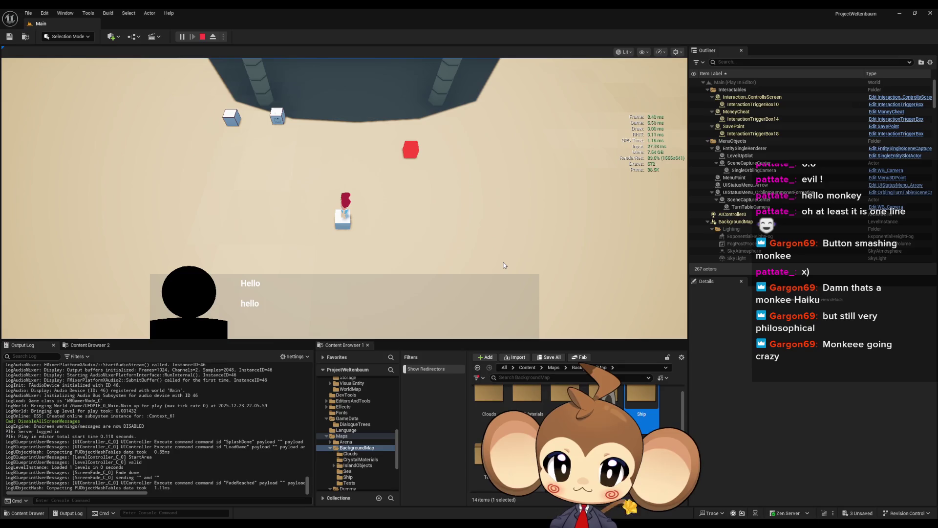
left_click(202, 37)
left_click(181, 37)
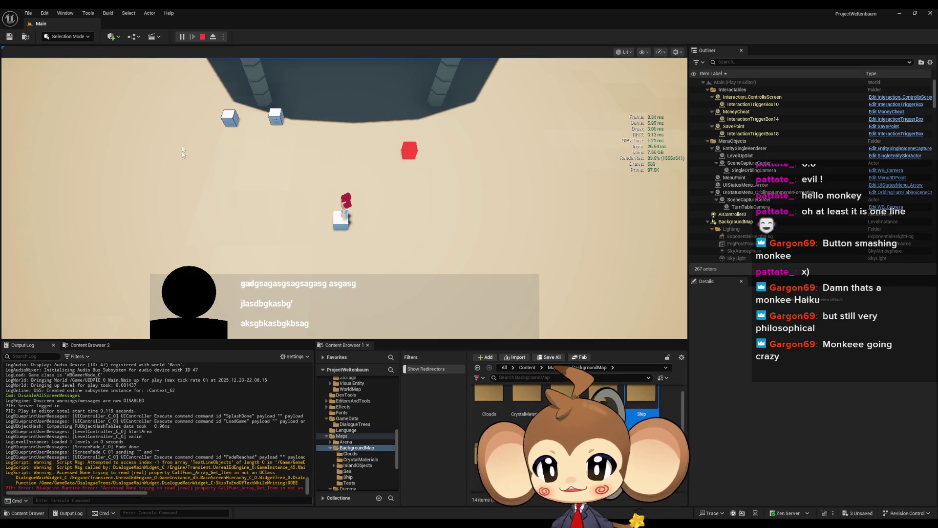
left_click(203, 36)
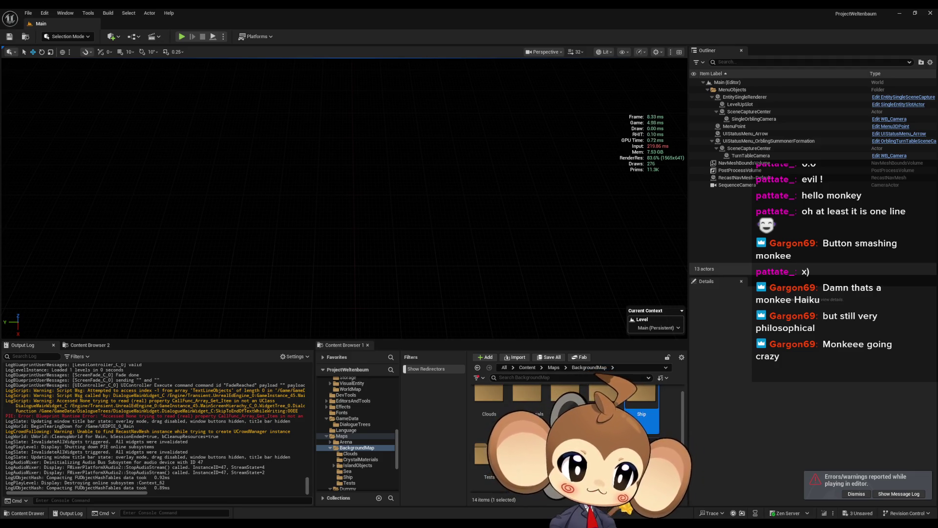
- Bring back and maximise the widget blueprint editor, jumping to the erroring SetText node
key("alt+Tab")
key("super+Up")
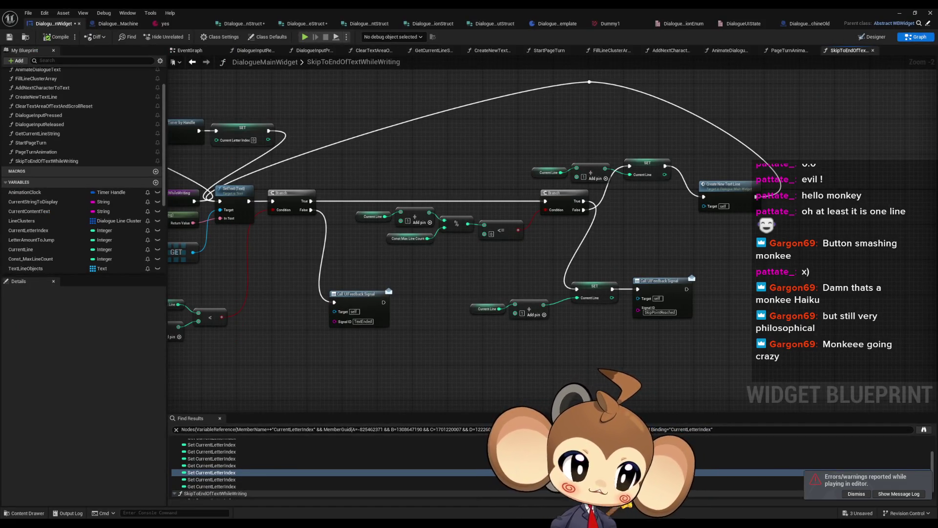
double_click(212, 473)
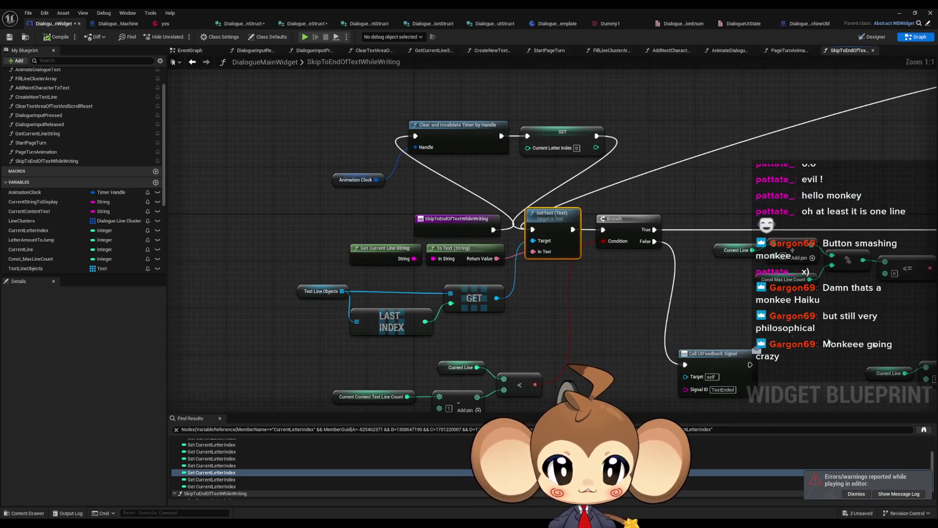
left_click_drag(271, 283, 479, 332)
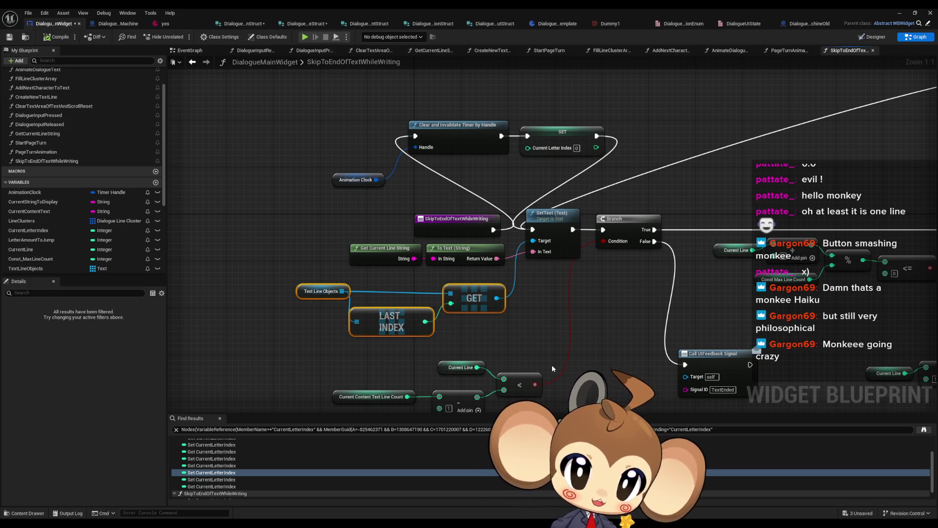
mouse_move(550, 366)
left_mouse_down()
mouse_move(174, 352)
mouse_move(270, 359)
left_mouse_up()
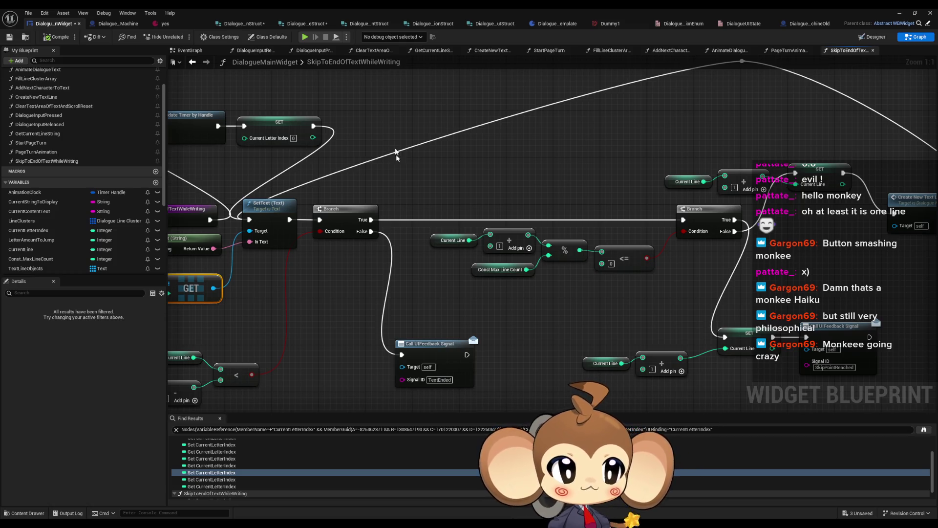
- Close the find results and bring up the Message Log with the PIE error
mouse_move(937, 215)
left_mouse_down()
mouse_move(606, 247)
mouse_move(581, 217)
left_mouse_up()
left_click(632, 215)
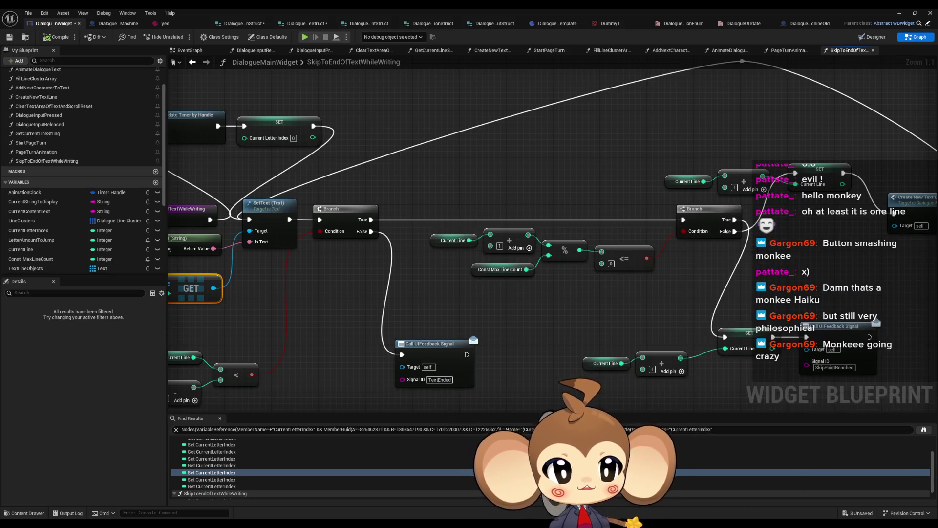
left_click_drag(460, 270, 468, 246)
mouse_move(526, 415)
left_mouse_down()
mouse_move(441, 425)
mouse_move(494, 352)
mouse_move(524, 278)
left_mouse_up()
left_click(625, 243)
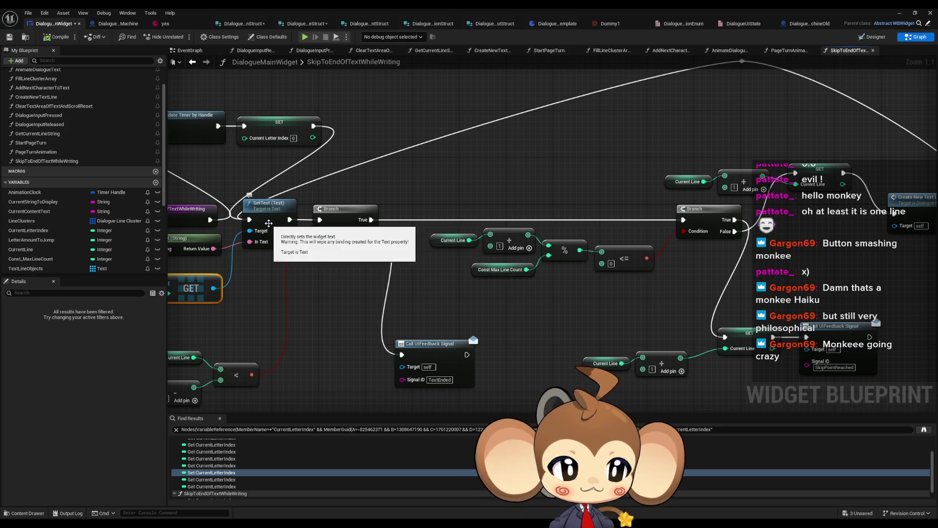
mouse_move(269, 223)
left_mouse_down()
mouse_move(403, 233)
mouse_move(455, 252)
left_mouse_up()
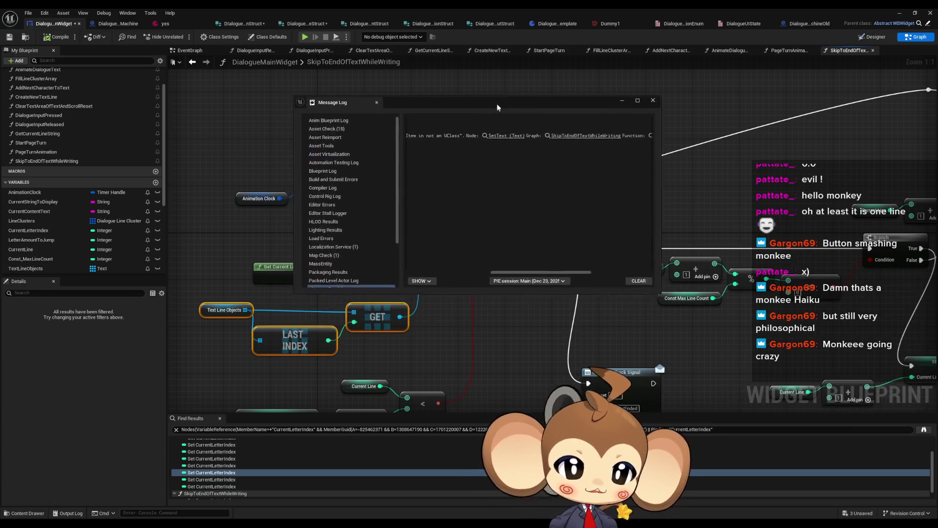
- Read the Accessed None error, move the log aside, and inspect the Text Line Objects array
left_click_drag(538, 257, 413, 257)
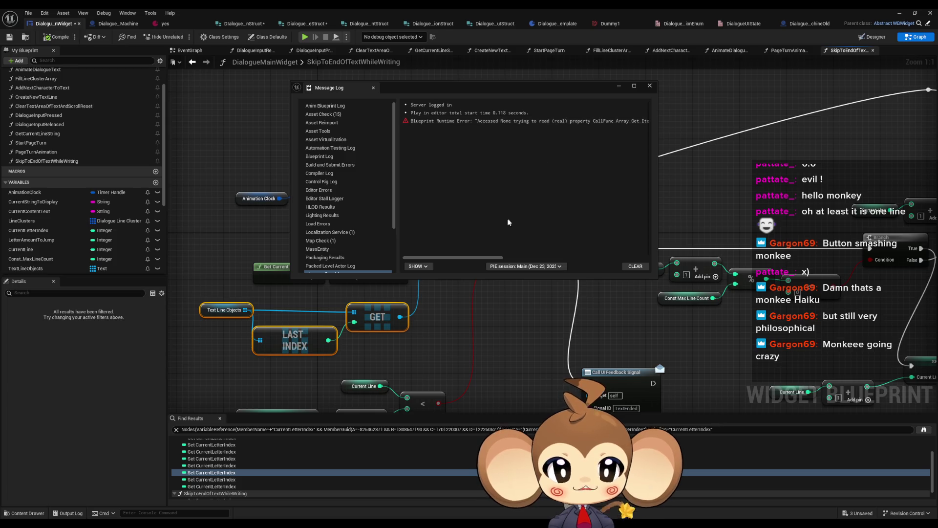
left_click_drag(469, 255, 509, 255)
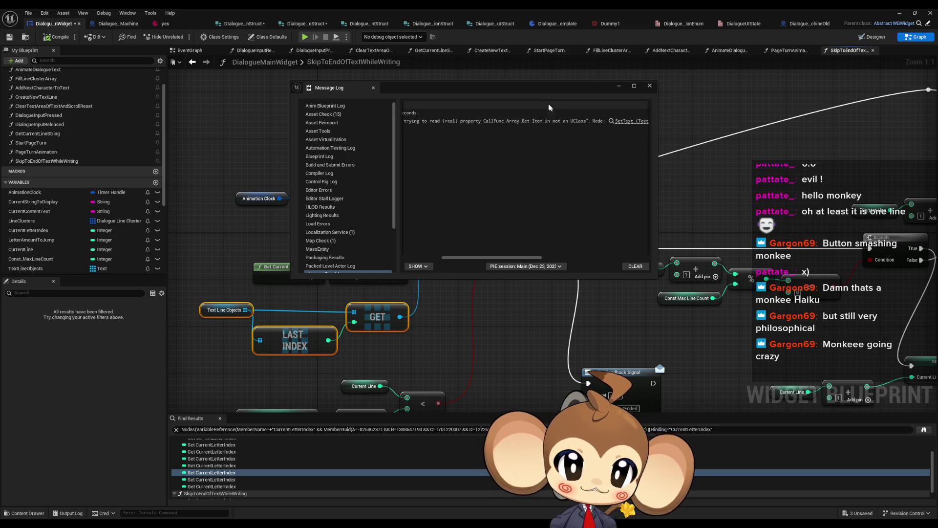
left_click_drag(534, 94, 500, 80)
left_click(224, 308)
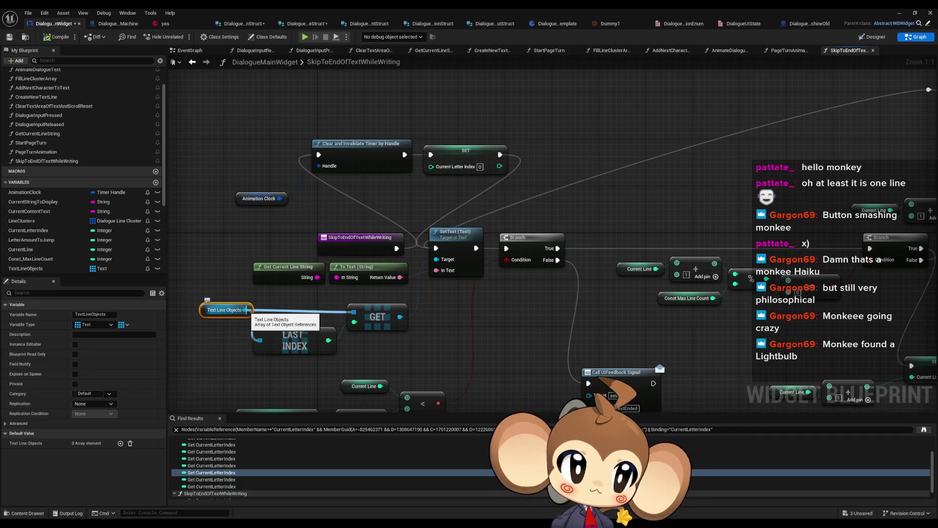
mouse_move(794, 272)
left_mouse_down()
mouse_move(653, 252)
mouse_move(903, 254)
left_mouse_up()
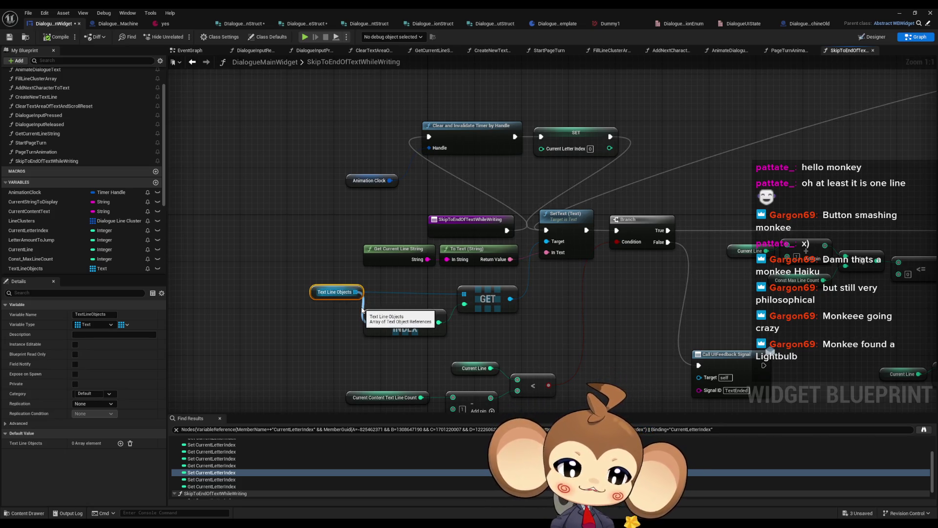
mouse_move(525, 304)
left_mouse_down()
mouse_move(473, 316)
mouse_move(232, 327)
left_mouse_up()
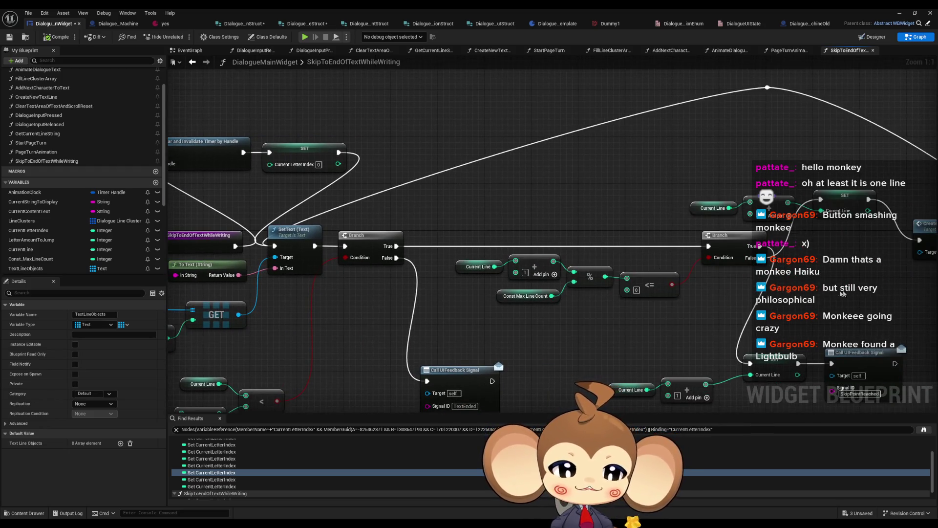
left_click_drag(842, 292, 742, 285)
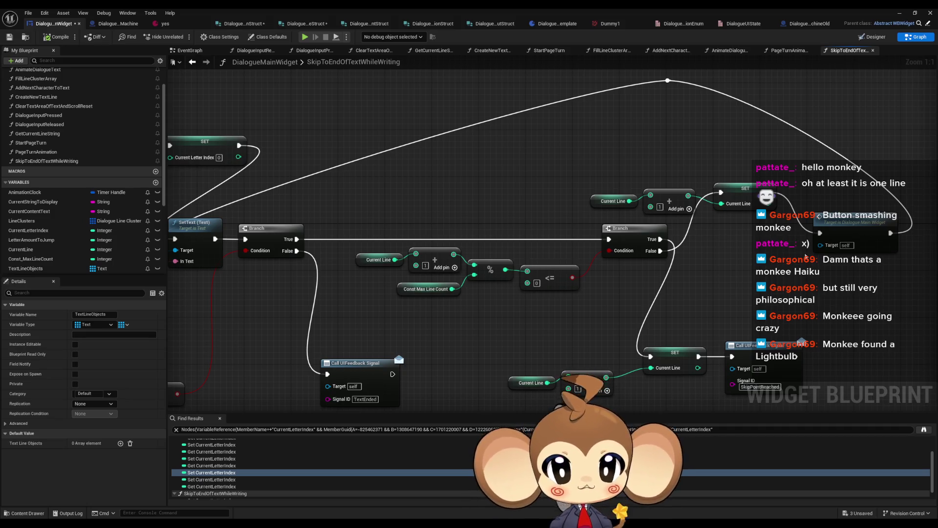
scroll(520, 131, "down", 3)
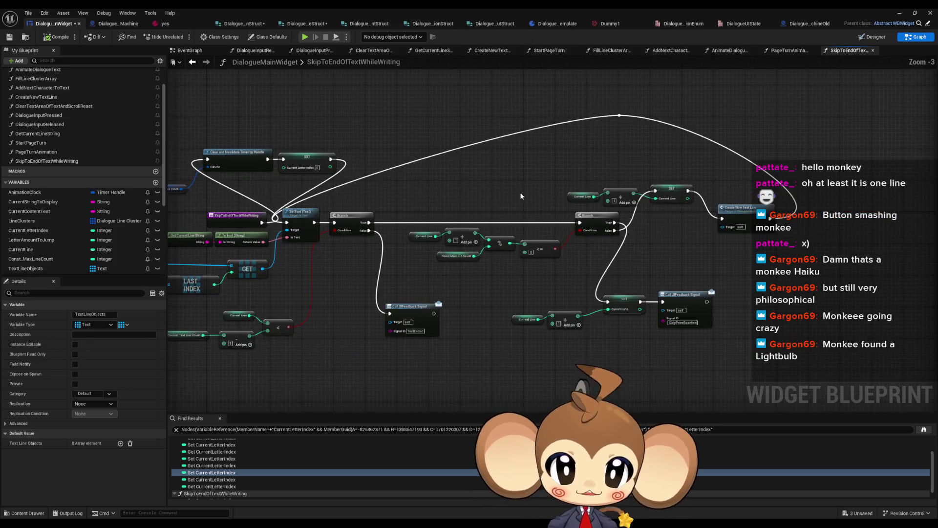
left_click_drag(524, 177, 633, 240)
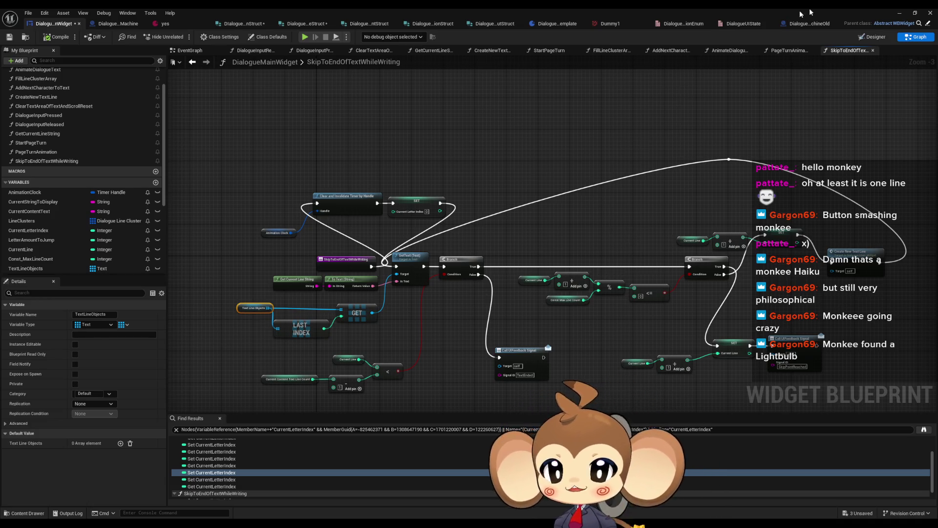
left_click(906, 14)
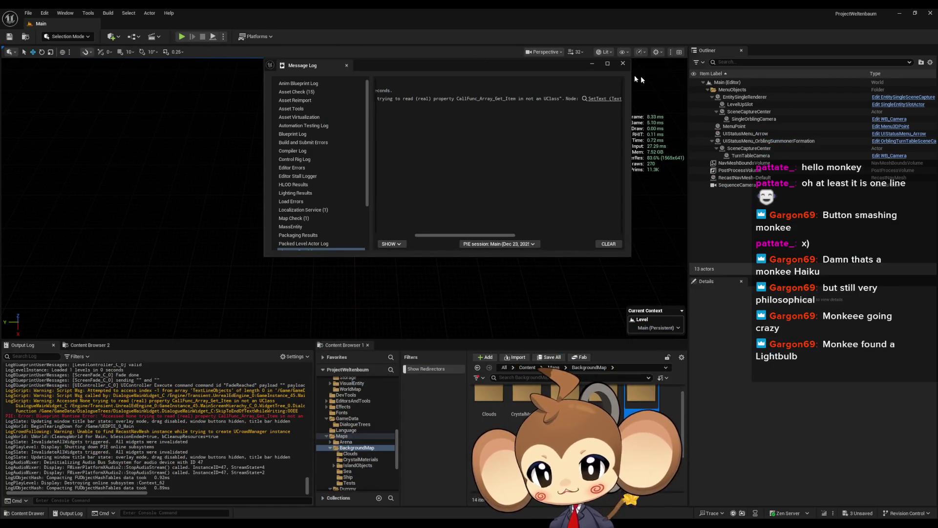
- Close the Message Log, playtest with the saved game loaded, then restart the session
left_click(592, 63)
left_click(181, 36)
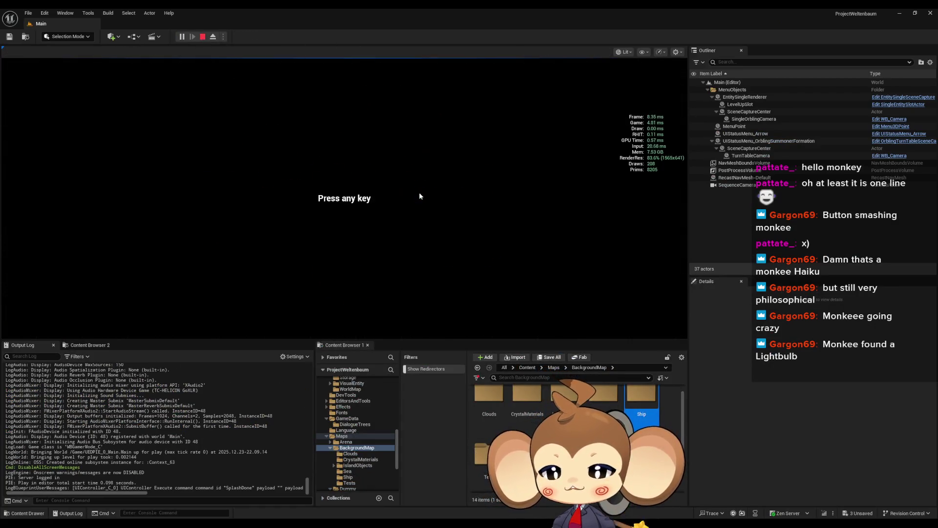
key("space")
key("Return")
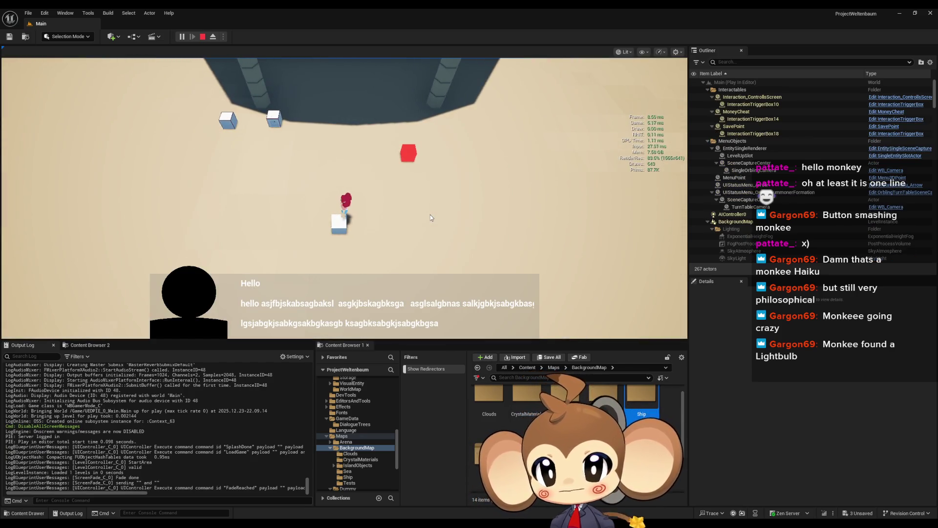
key("space")
key("space")
- Advance through the red-haired character's dialogue pages with the space key
key("space")
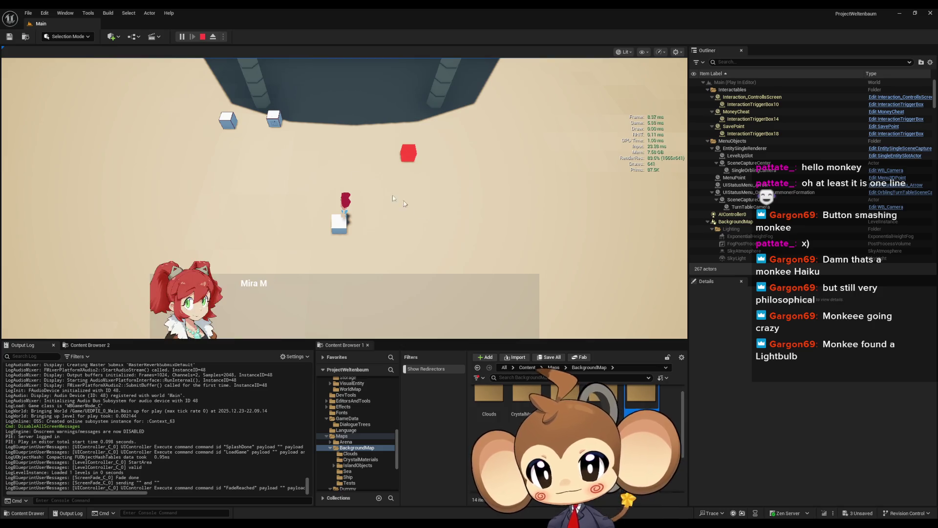
left_click(203, 37)
left_click(181, 37)
key("space")
key("space")
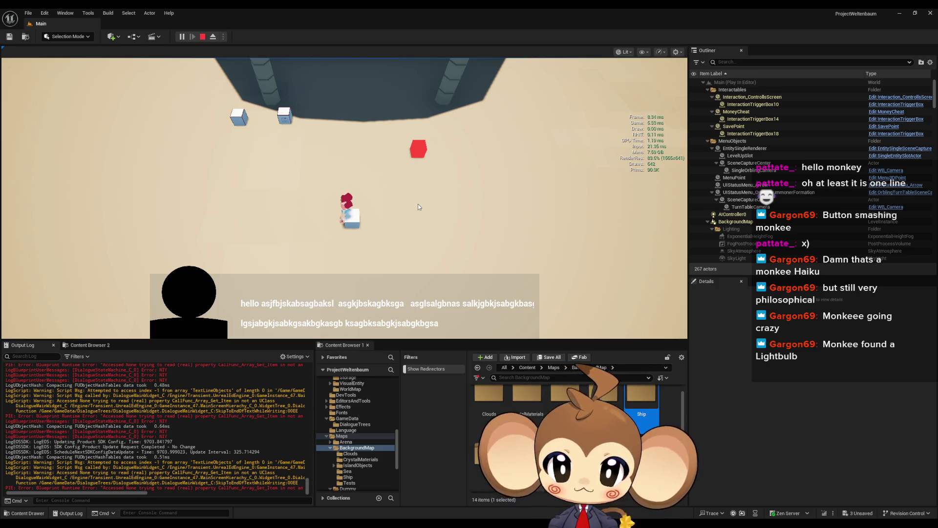
key("space")
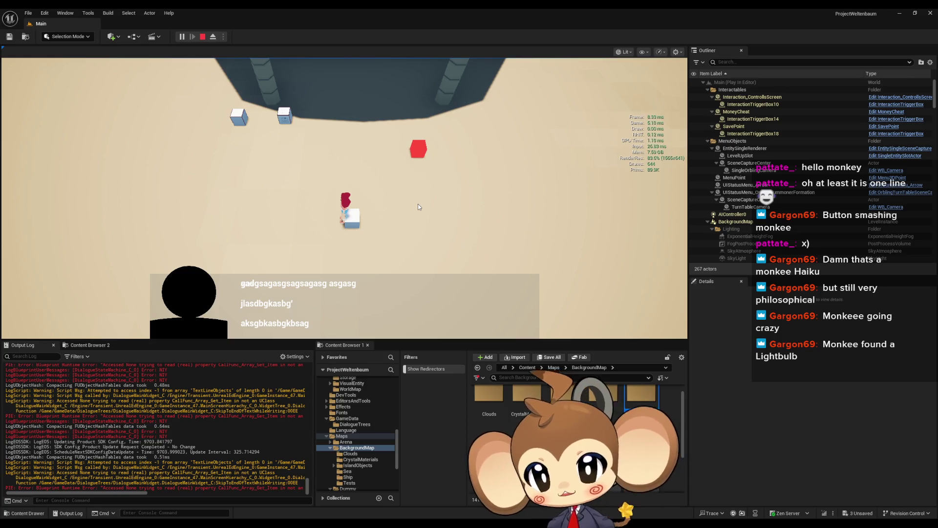
key("space")
key("space")
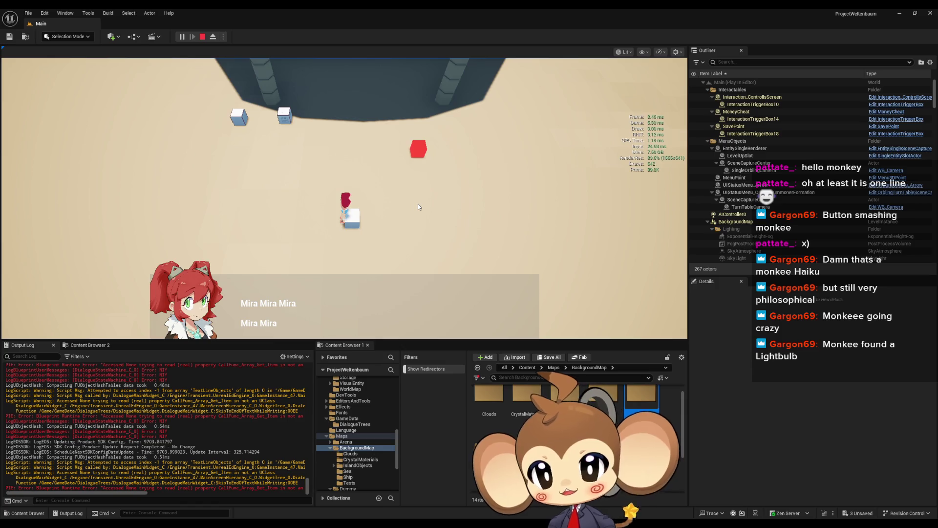
key("space")
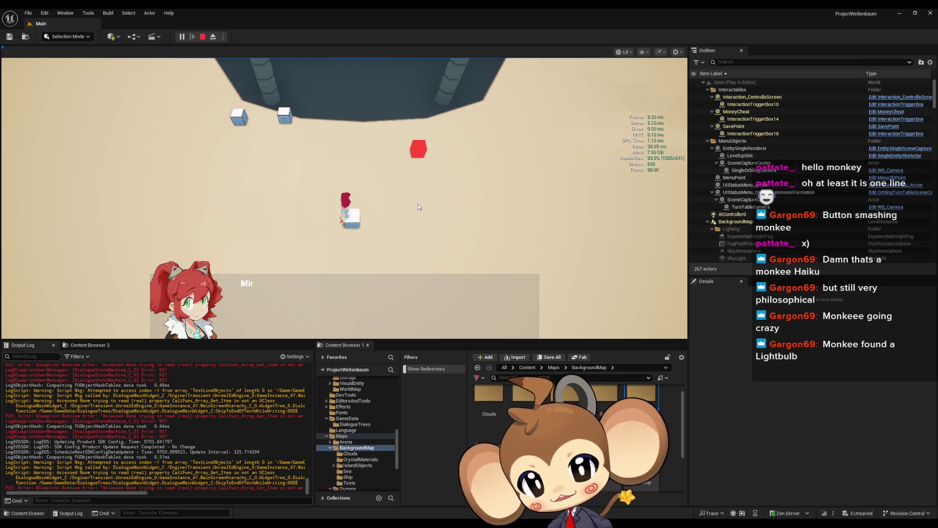
- Repeatedly hit space to test skipping typed text and turning dialogue pages
key("space")
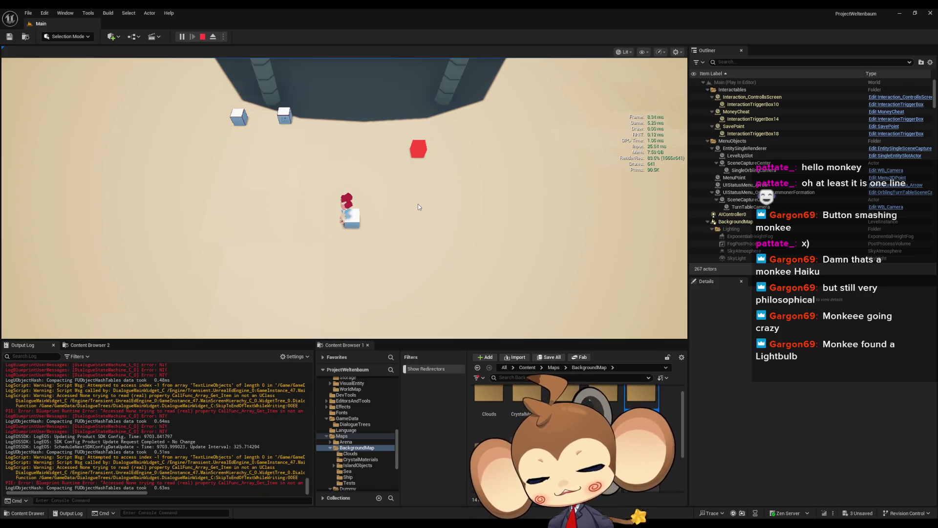
key("space")
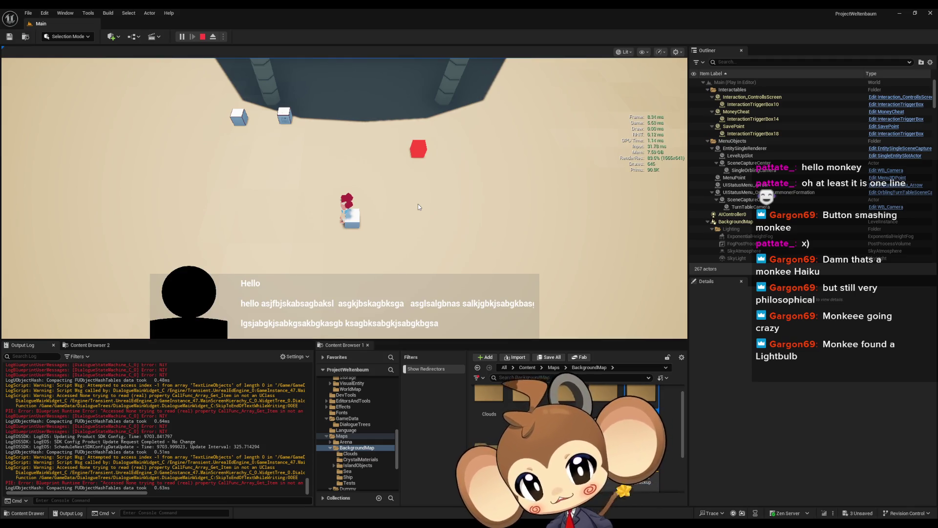
key("space")
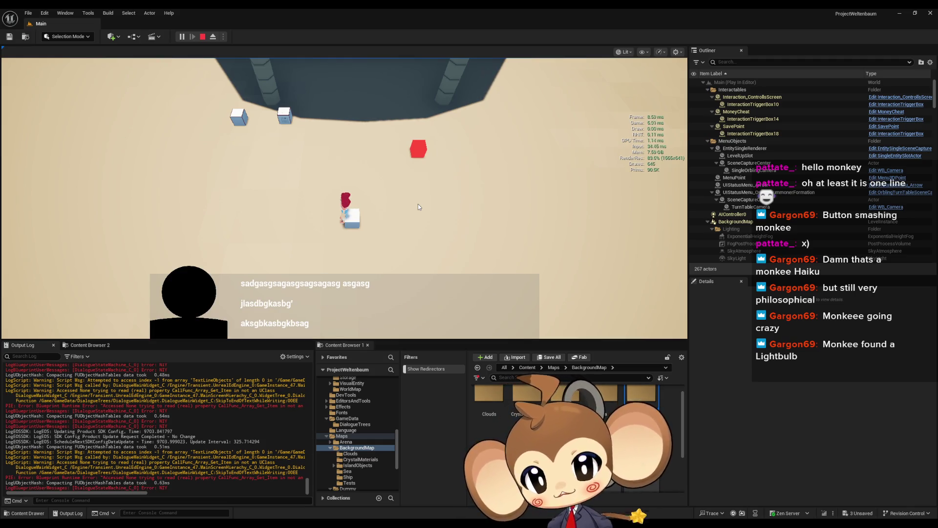
key("space")
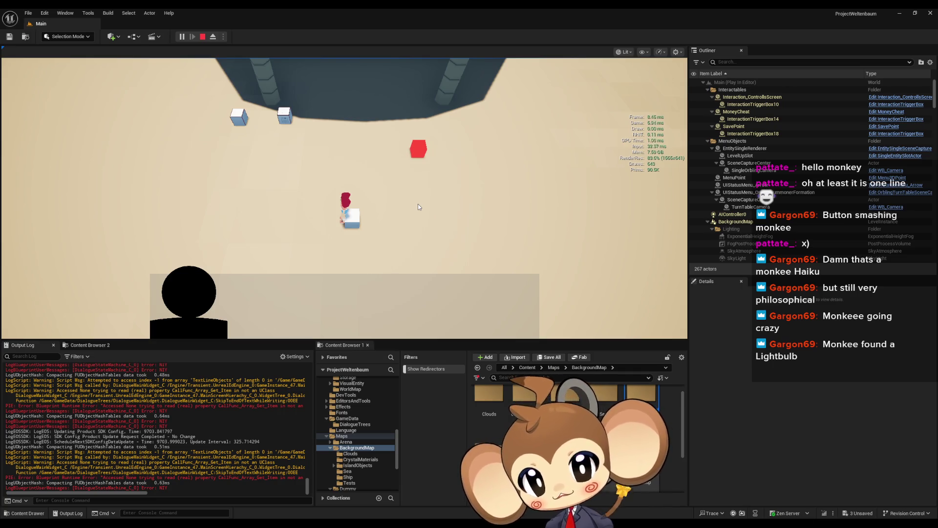
key("space")
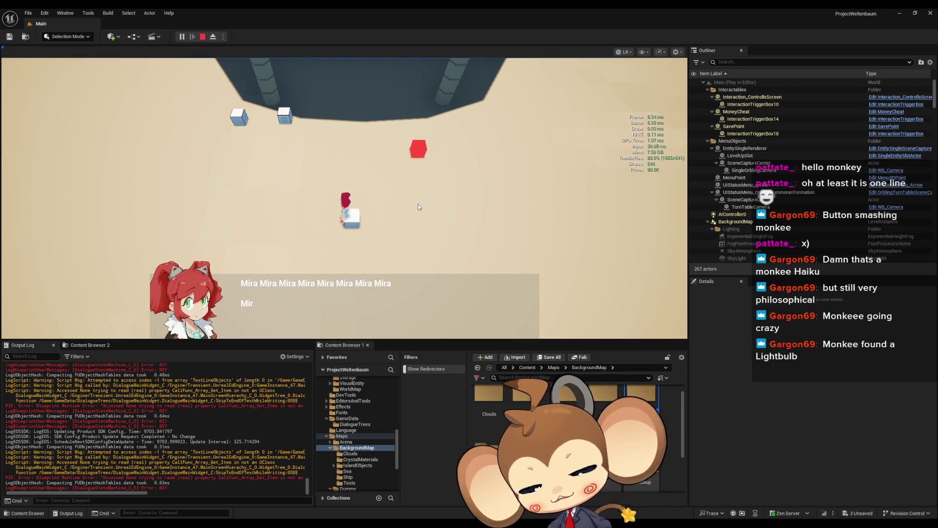
key("space")
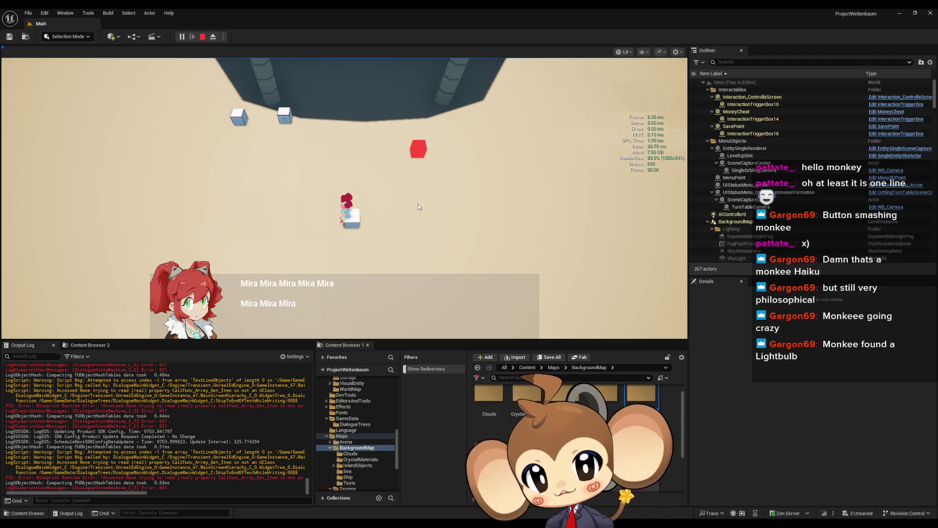
key("space")
key("space")
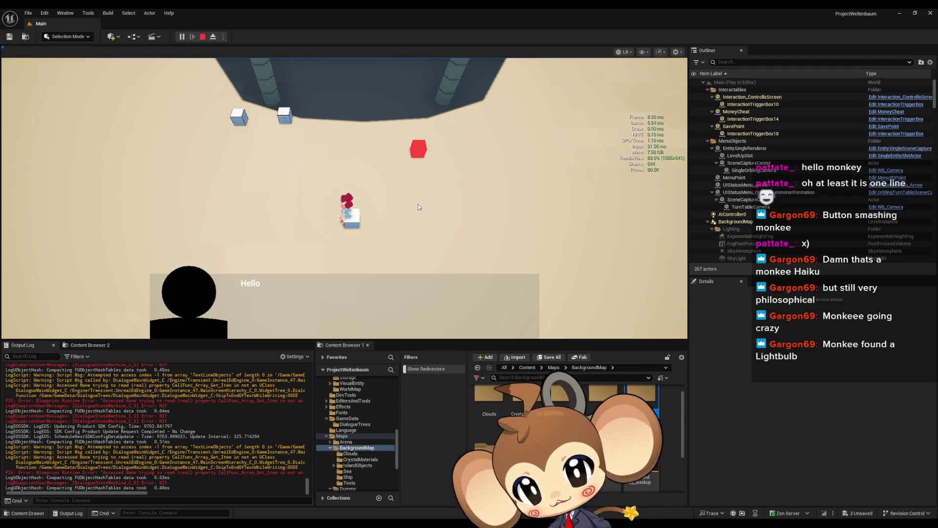
key("space")
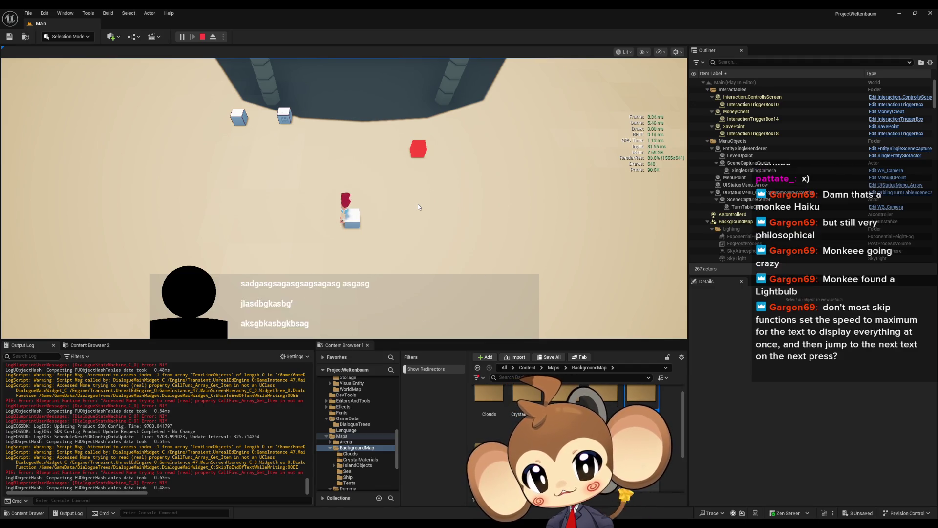
key("space")
key("space")
key("space")
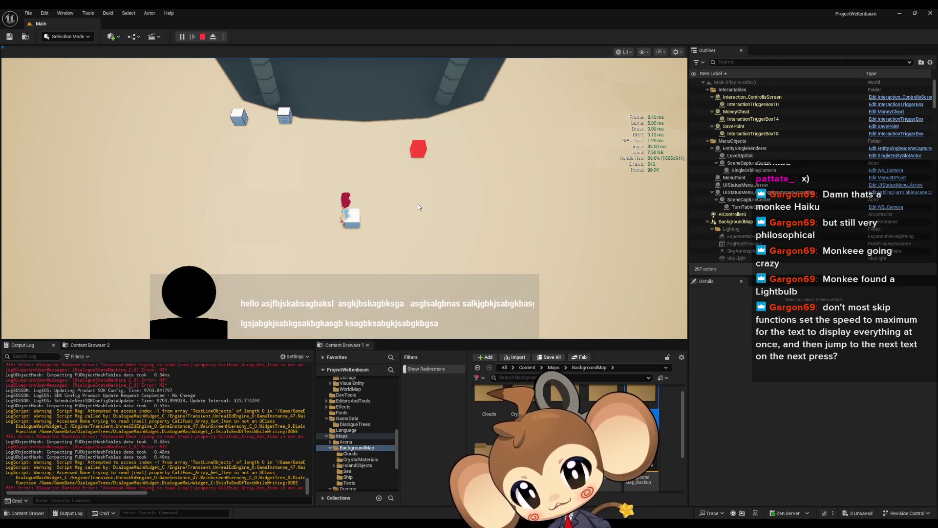
key("space")
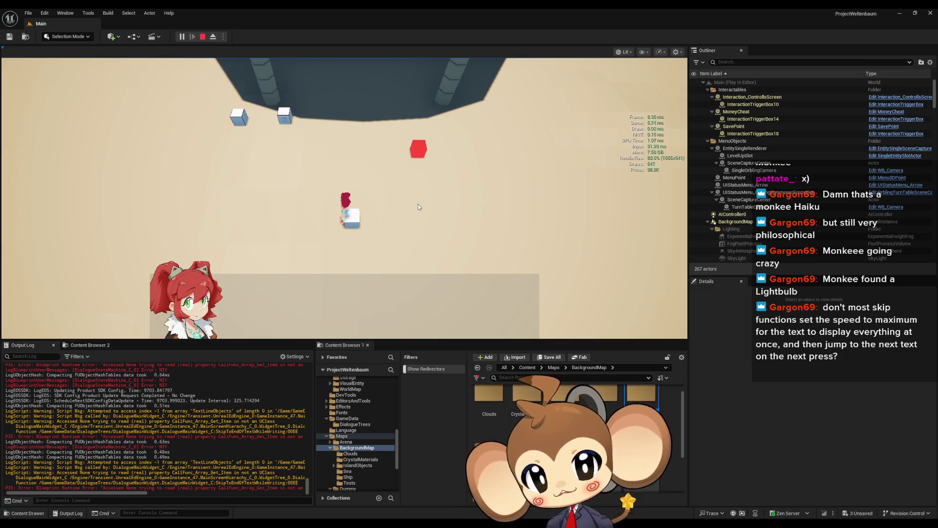
key("space")
key("space")
key("space")
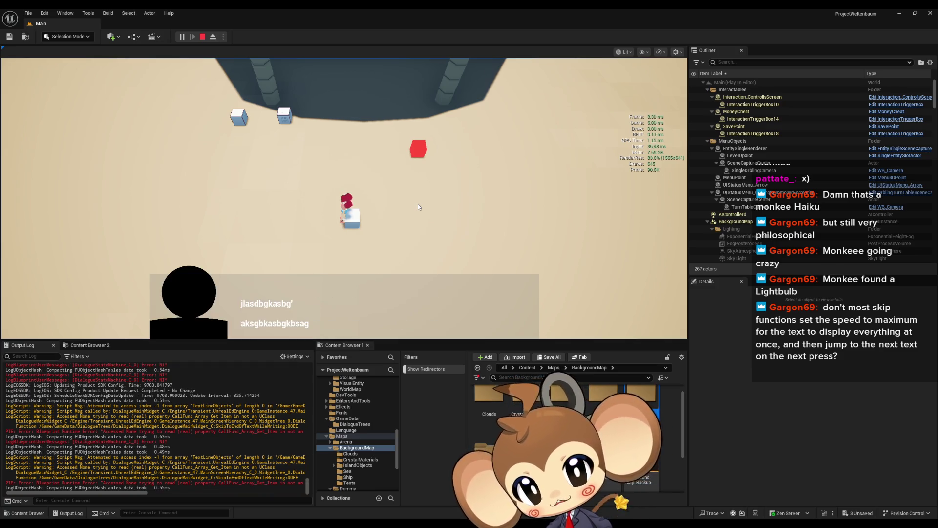
key("space")
key("space")
key("space")
key("space")
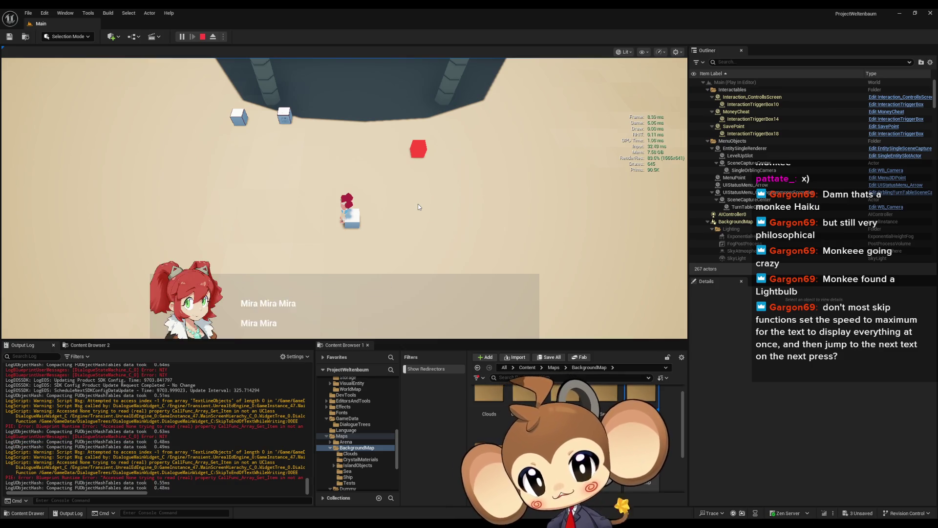
key("space")
key("space")
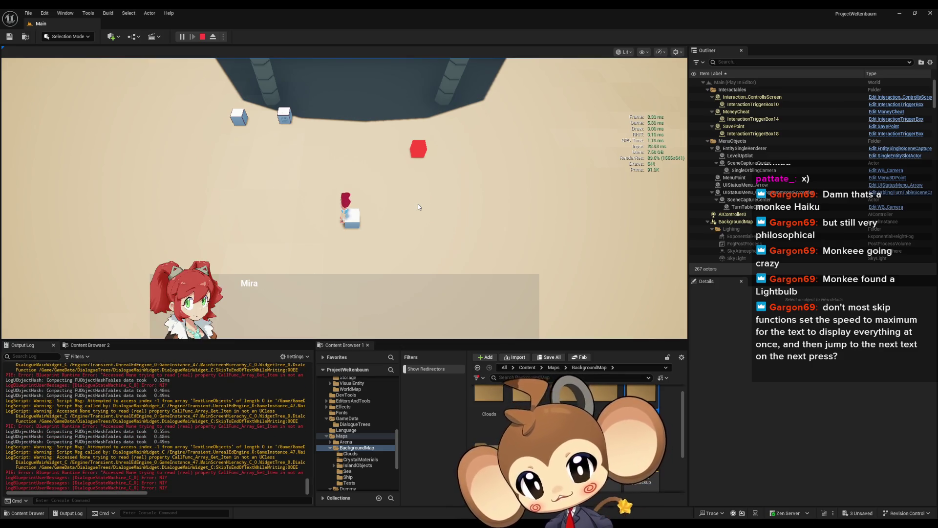
key("space")
key("space")
key("space")
key("space")
key("space")
key("space")
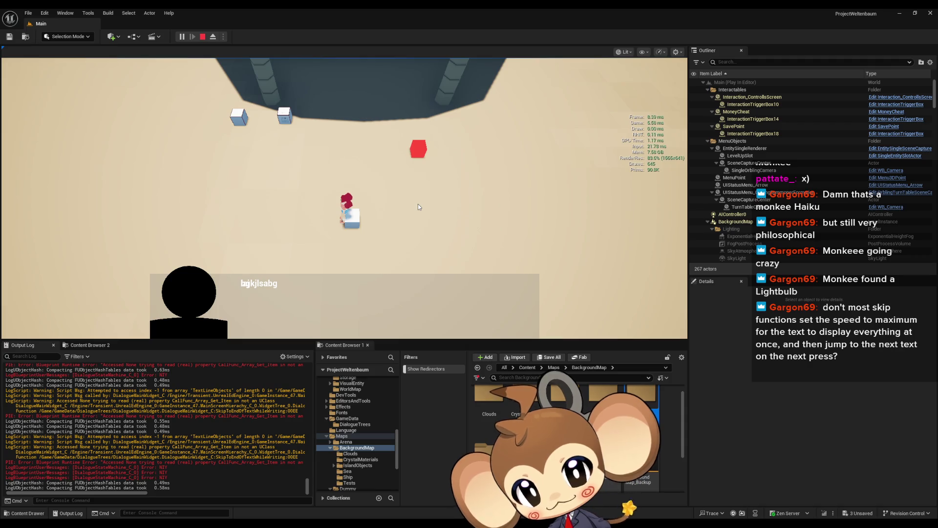
key("space")
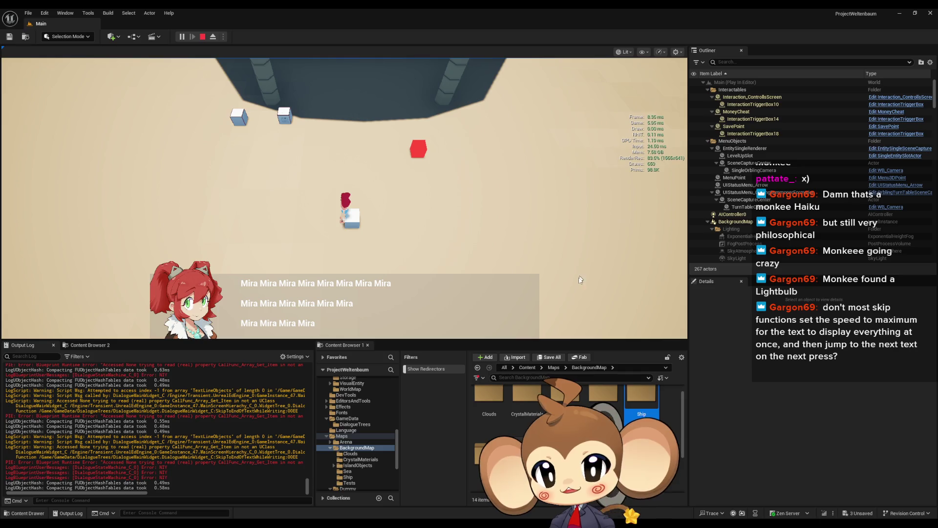
- Stop the playtest and return to the SkipToEndOfTextWhileWriting graph
left_click(205, 41)
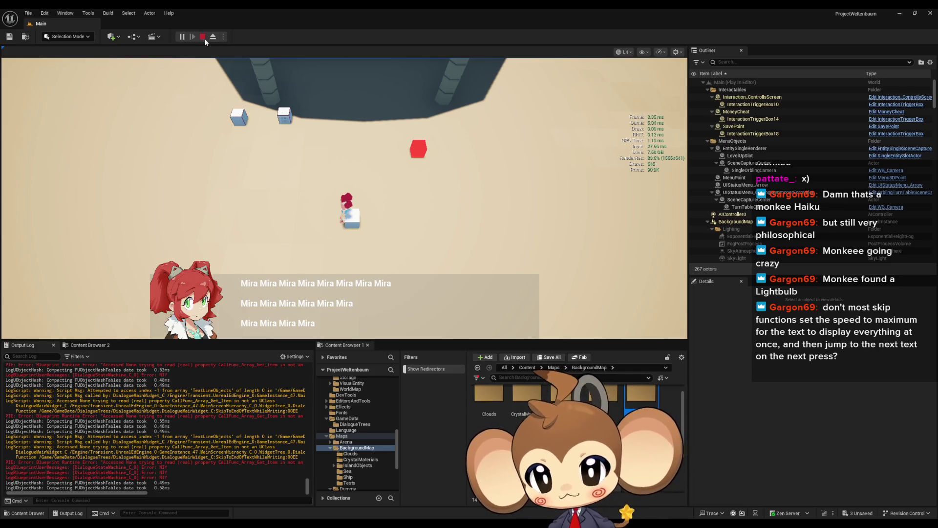
mouse_move(369, 523)
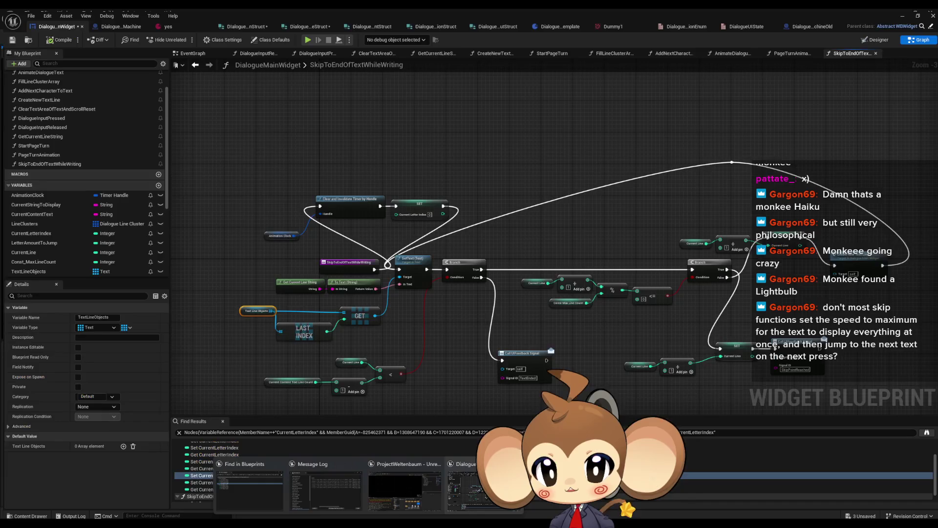
left_click(484, 489)
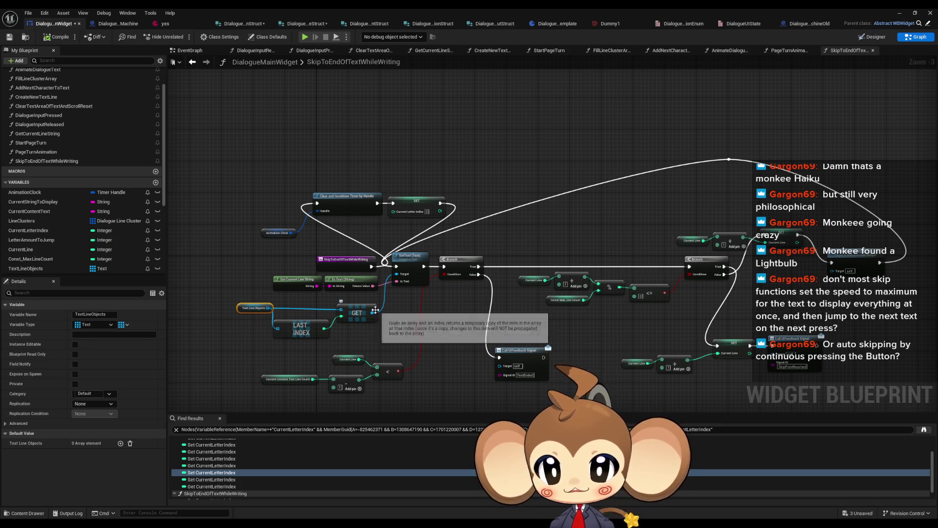
scroll(372, 311, "up", 3)
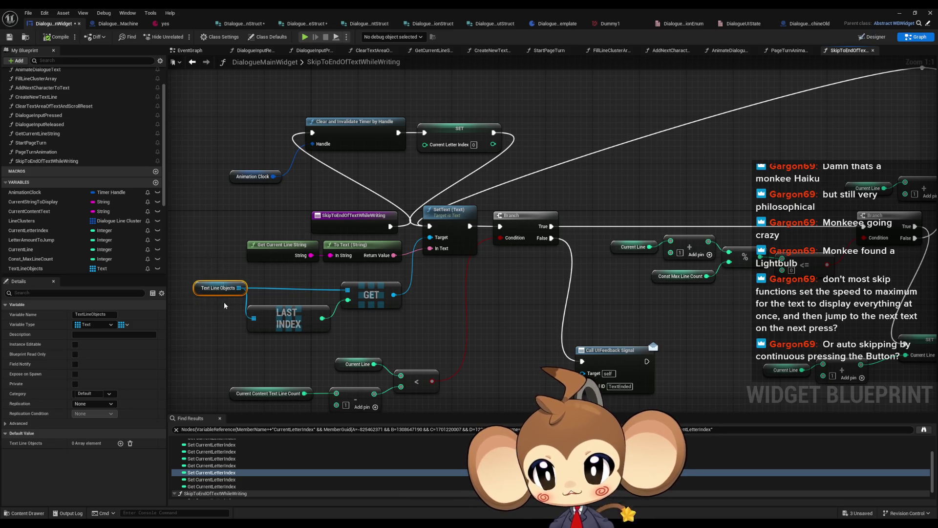
left_click(207, 272)
left_click_drag(210, 282, 387, 343)
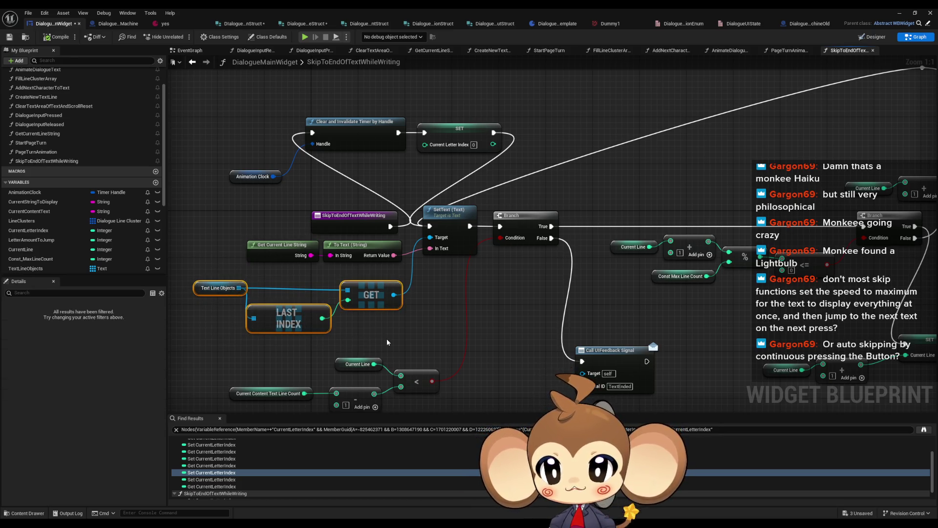
left_click(386, 341)
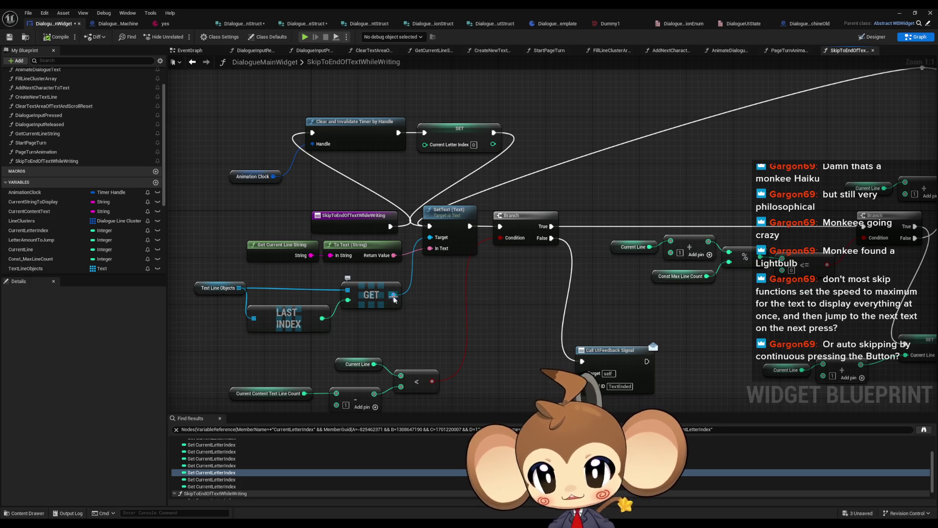
- Add an Is Valid check on the GET node's result
left_click_drag(394, 295, 424, 316)
type("valid")
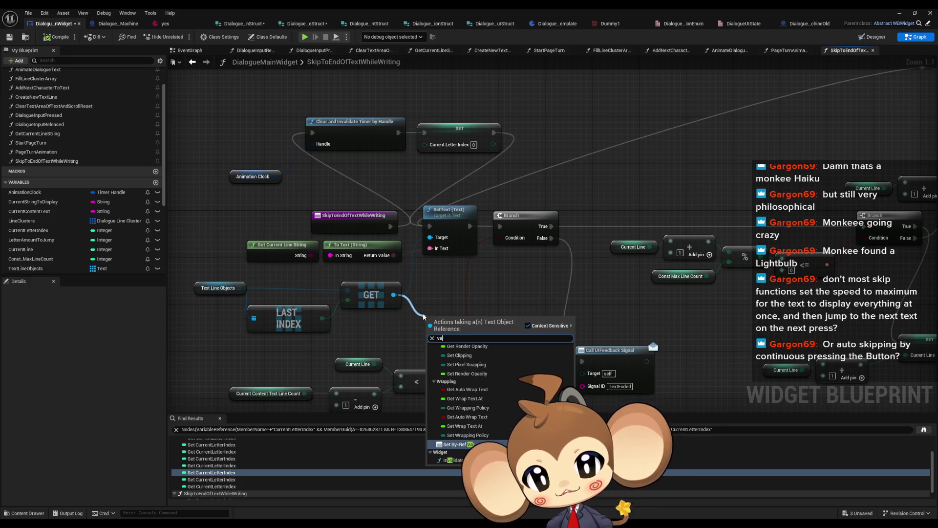
key("Return")
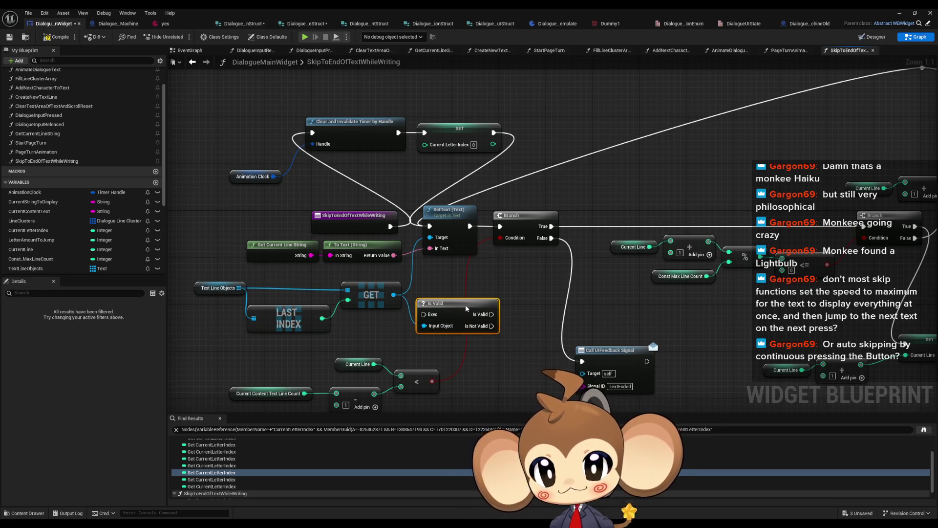
- Add a breakpointed Print String 'WTF' on the Is Not Valid path
mouse_move(498, 338)
left_mouse_down()
mouse_move(469, 389)
mouse_move(494, 337)
mouse_move(505, 340)
left_mouse_up()
type("print string")
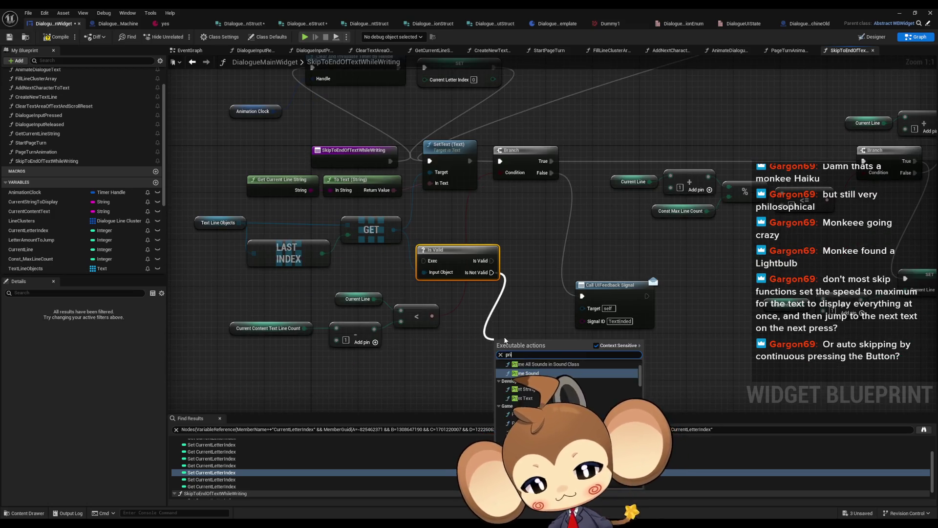
left_click(529, 366)
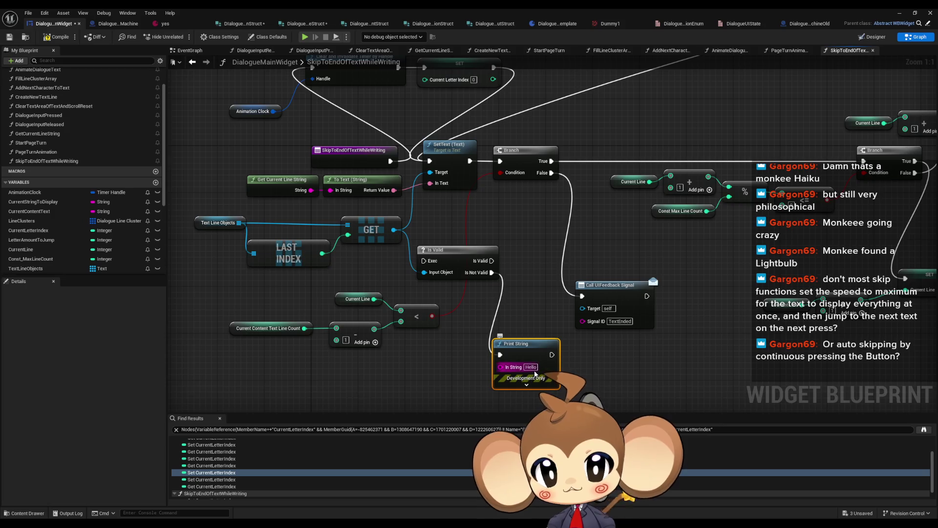
type("WT")
key("Return")
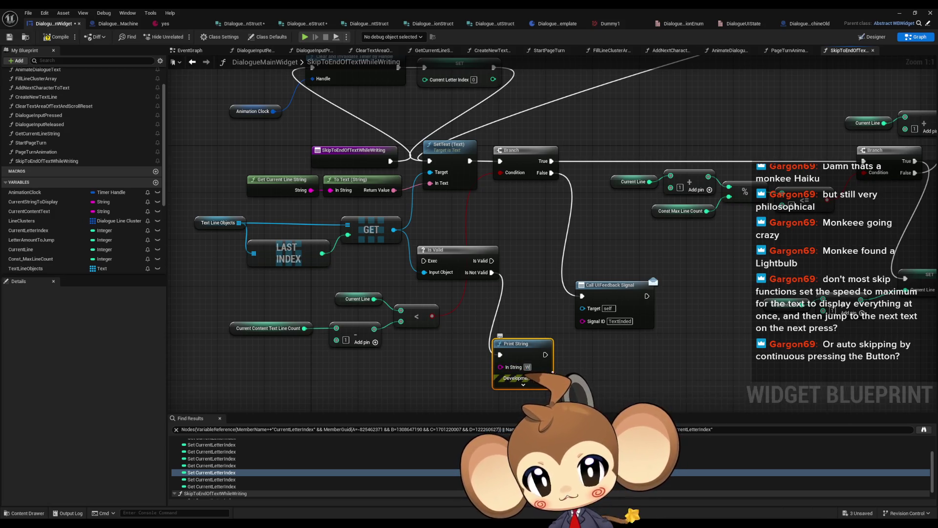
type("TF")
left_click_drag(524, 343, 519, 356)
right_click(518, 367)
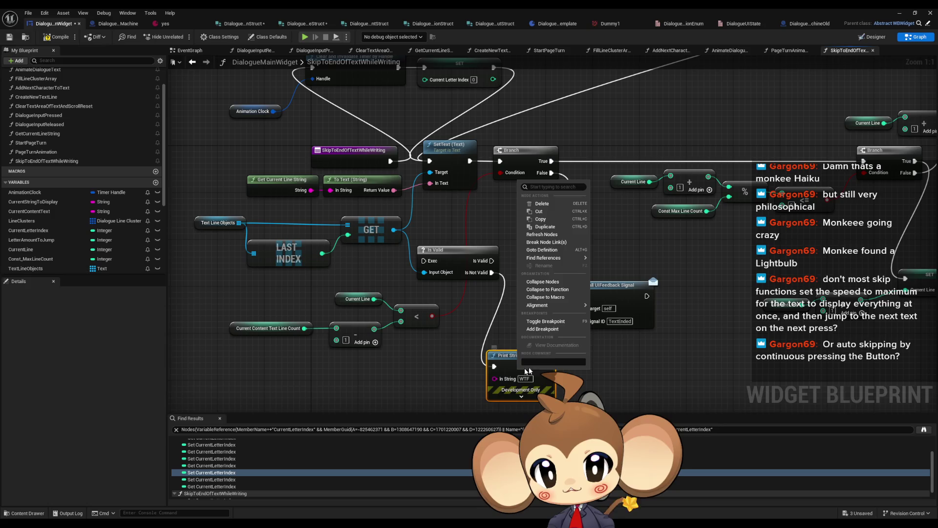
left_click(541, 334)
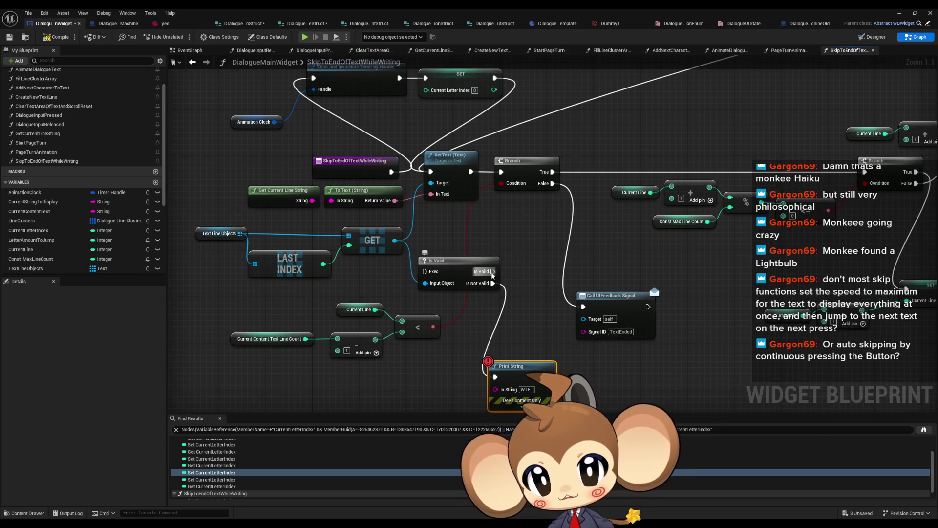
- Rewire execution so SET flows into Is Valid, then into SetText
left_click_drag(438, 178, 431, 172)
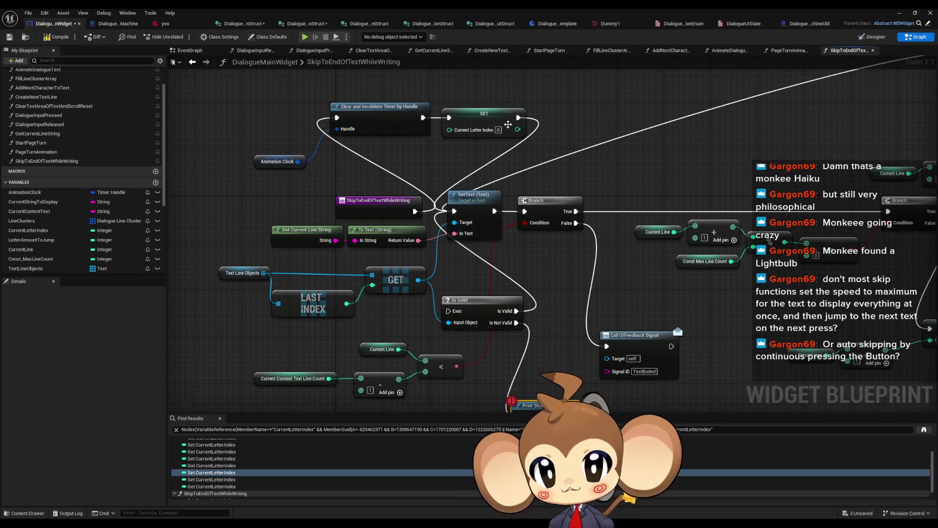
mouse_move(516, 122)
left_mouse_down()
mouse_move(430, 274)
mouse_move(448, 317)
left_mouse_up()
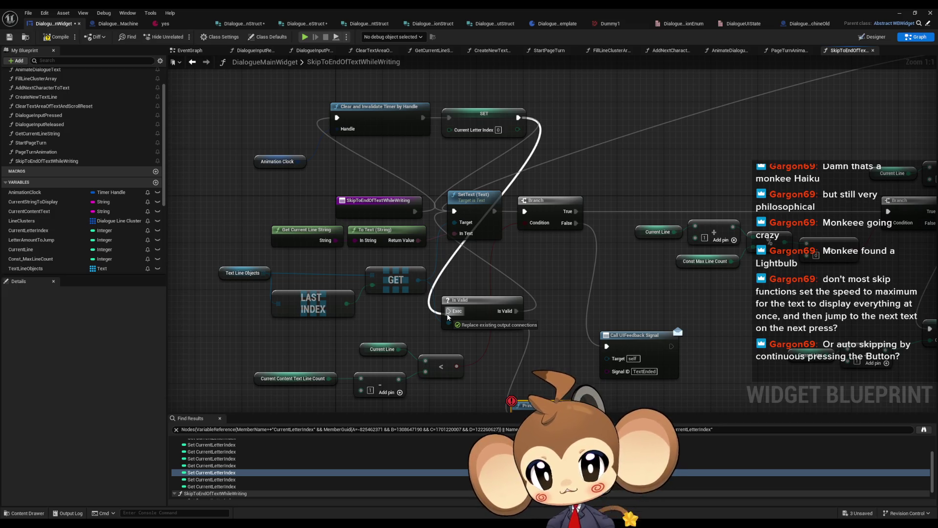
left_click_drag(447, 316, 448, 317)
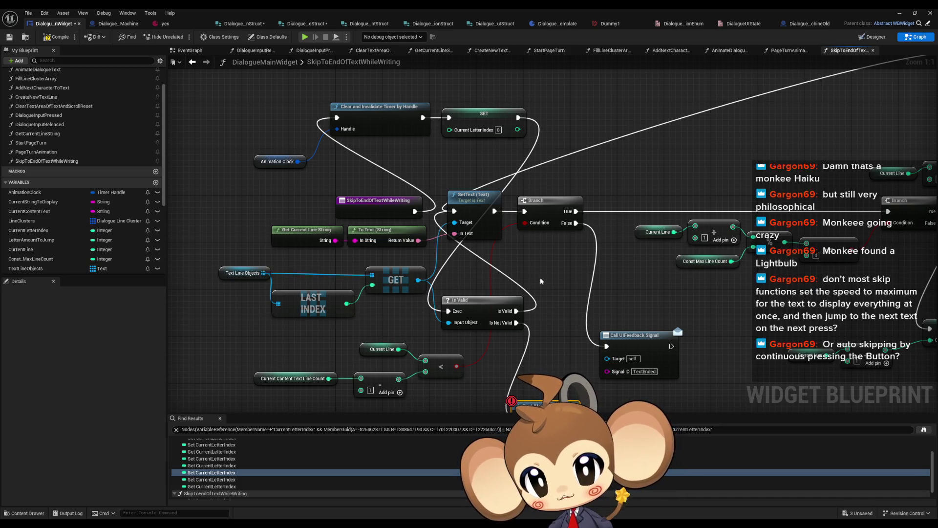
left_click_drag(541, 278, 288, 309)
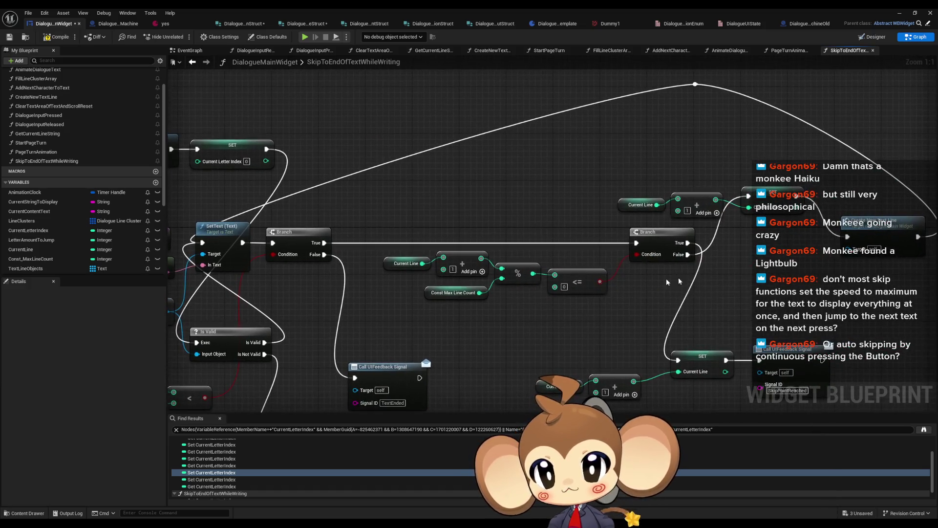
mouse_move(693, 87)
left_mouse_down()
mouse_move(229, 215)
mouse_move(253, 342)
left_mouse_up()
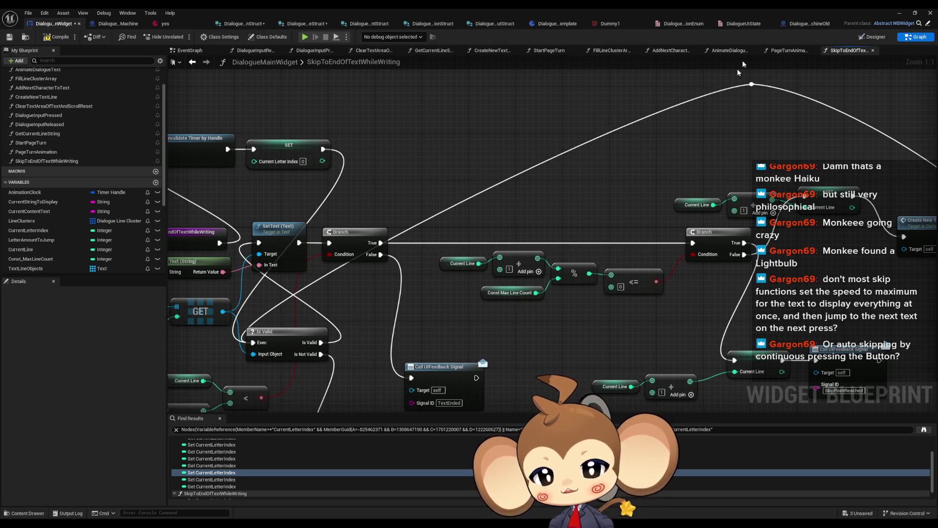
- Start a New Game playtest and advance the dialogue until skip hits the WTF breakpoint
left_click(899, 13)
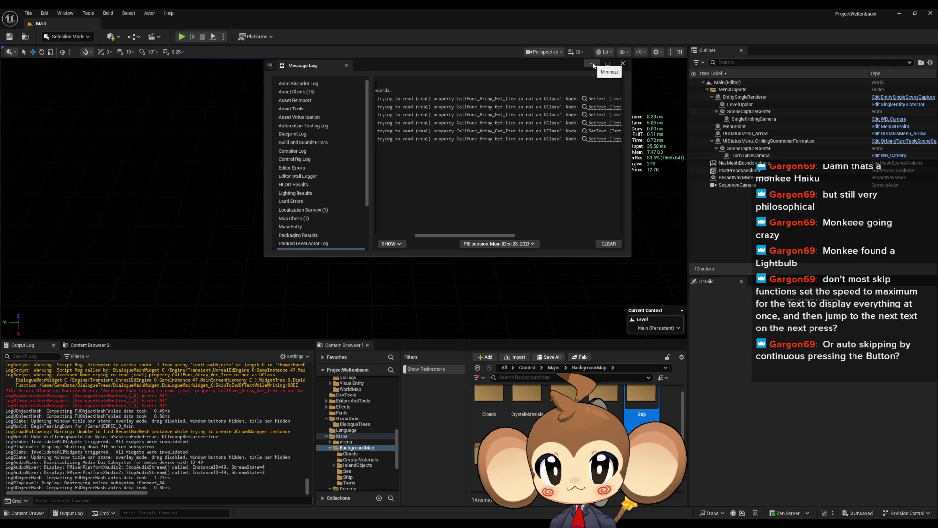
left_click(588, 65)
left_click(184, 39)
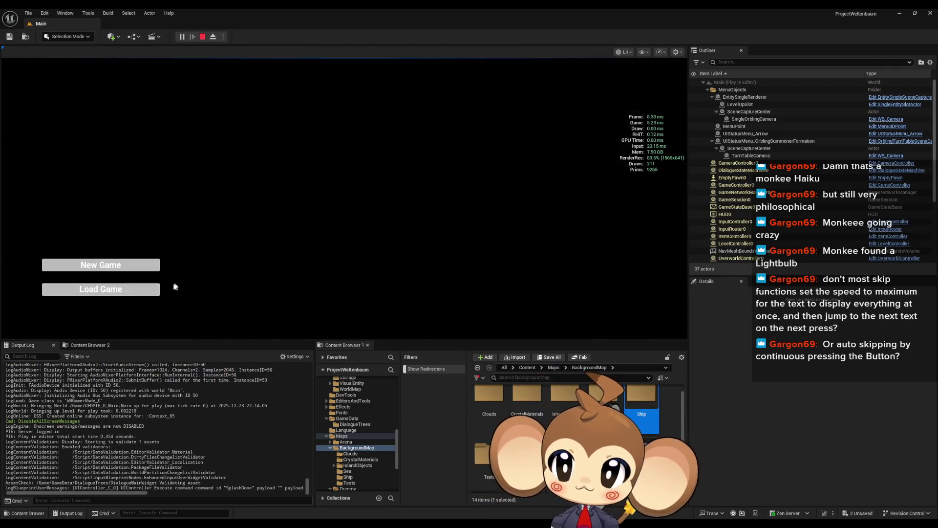
left_click(154, 289)
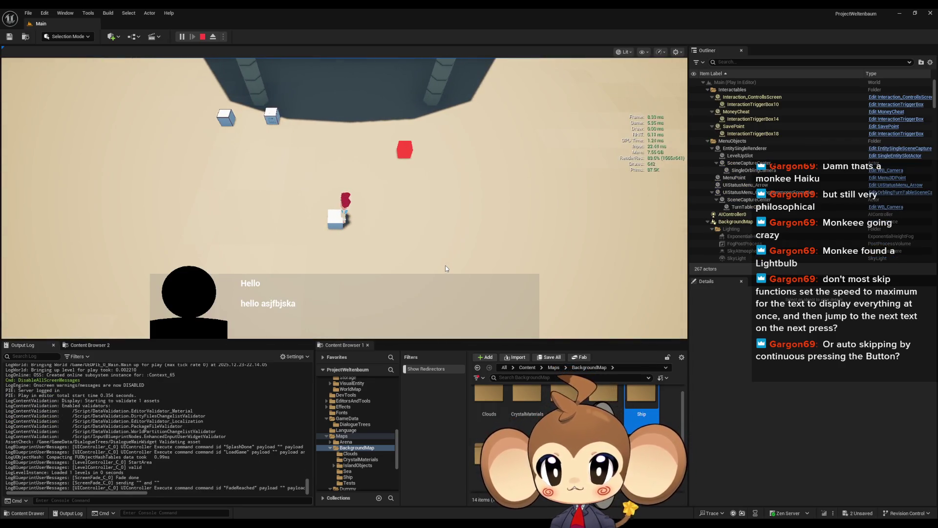
key("space")
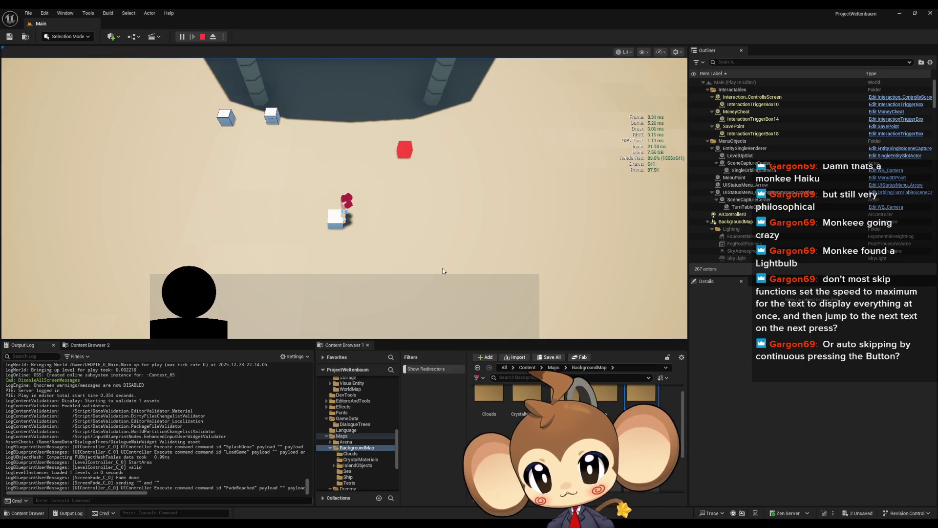
key("space")
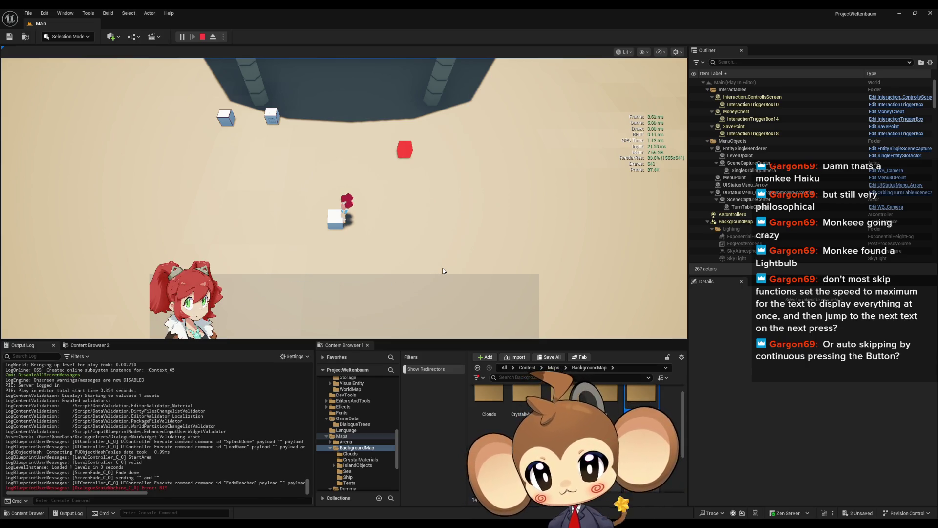
key("space")
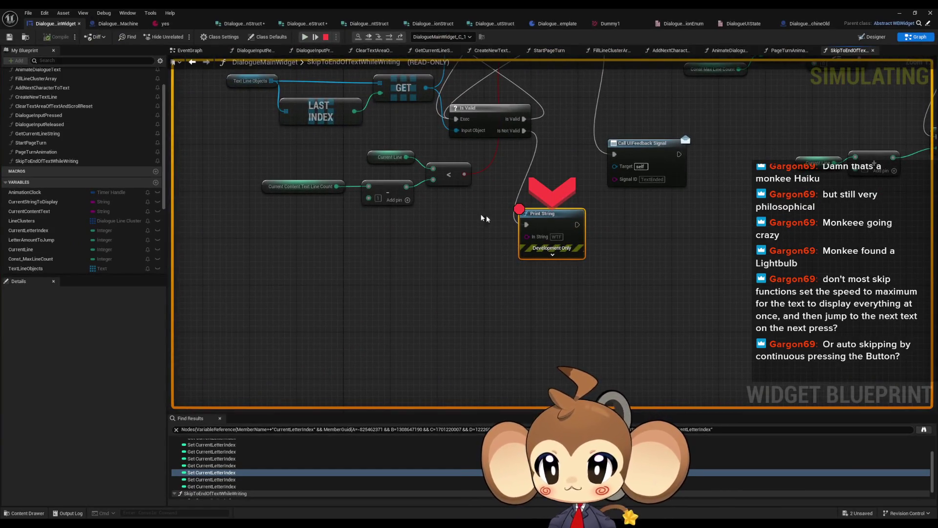
left_click_drag(445, 196, 446, 306)
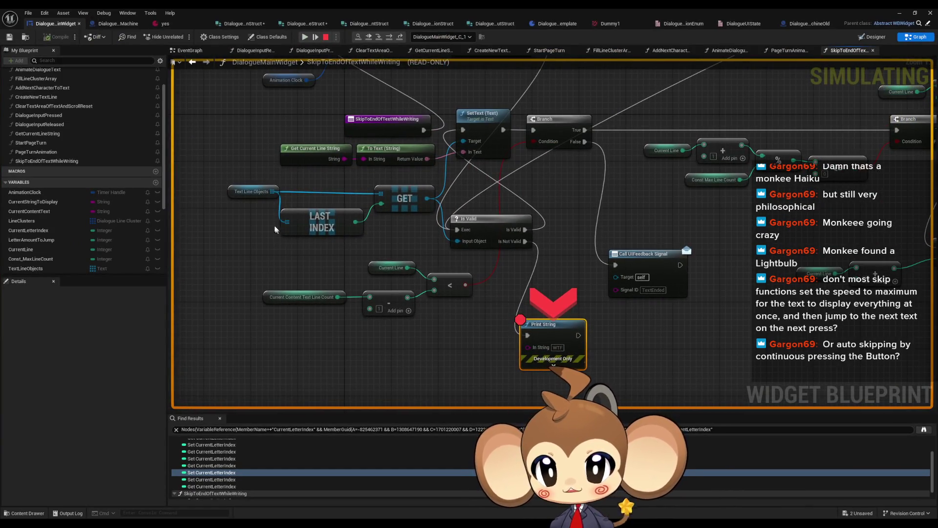
mouse_move(272, 191)
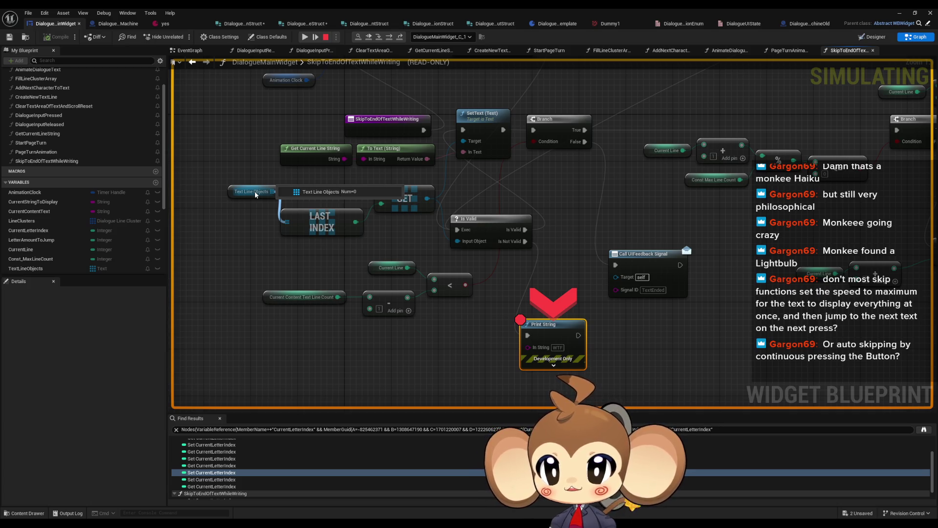
scroll(255, 195, "down", 2)
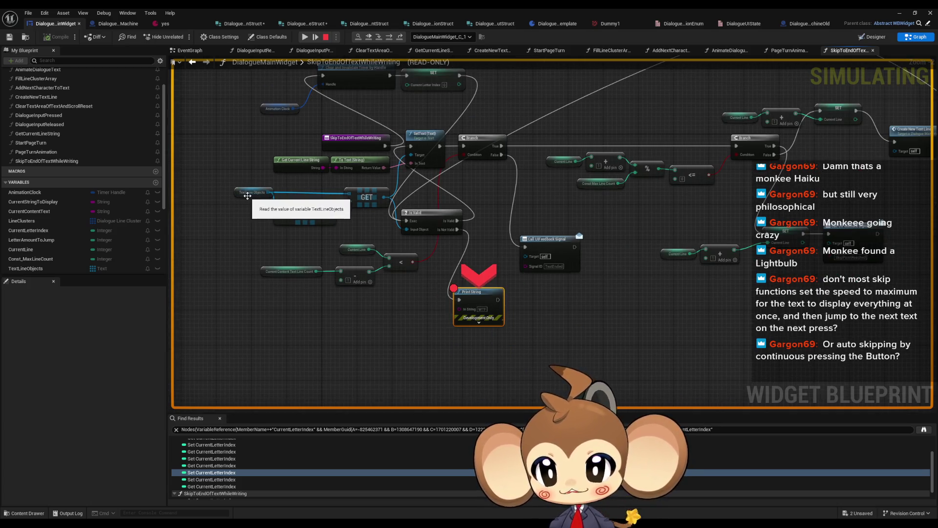
mouse_move(252, 196)
left_mouse_down()
mouse_move(175, 200)
mouse_move(311, 235)
left_mouse_up()
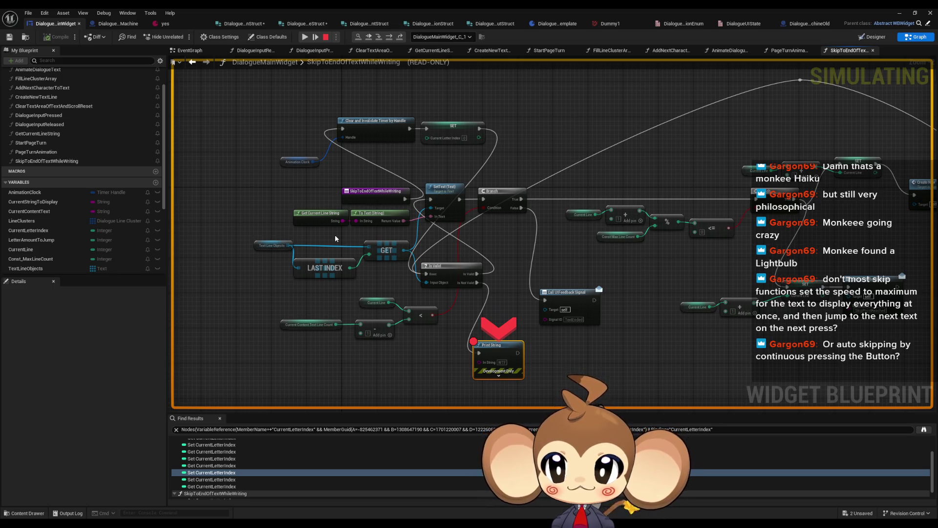
mouse_move(271, 247)
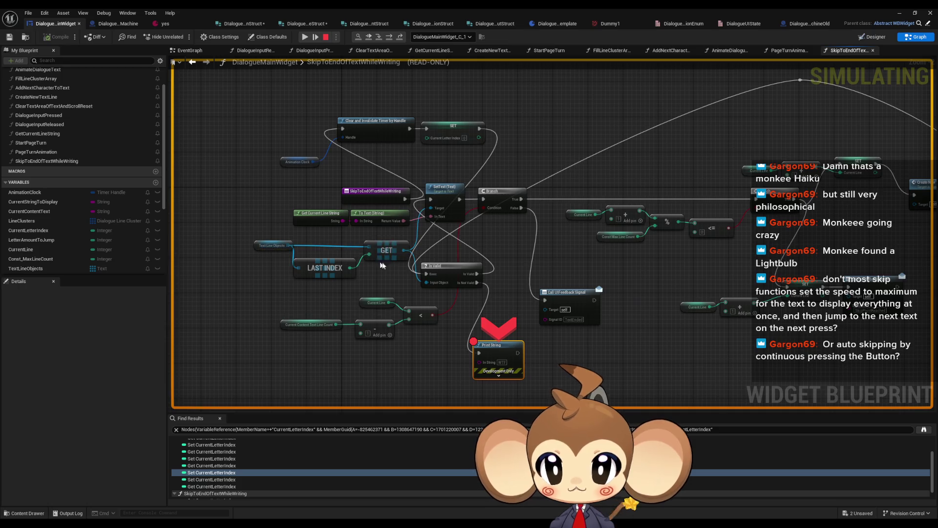
mouse_move(404, 251)
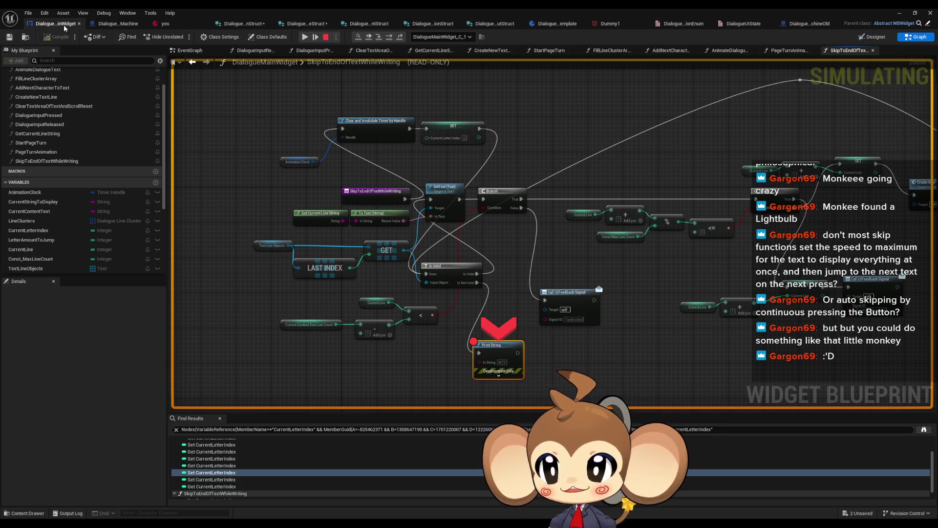
left_click(312, 35)
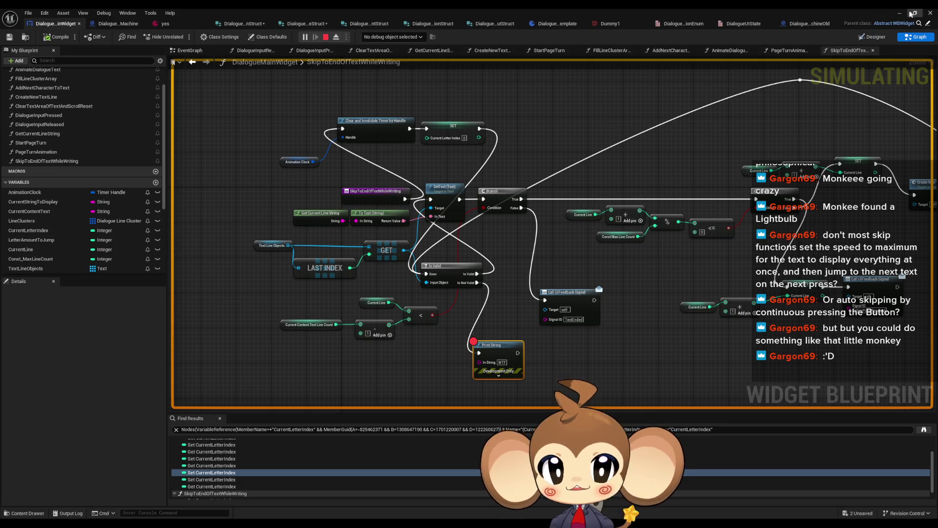
- Resume past the WTF breakpoint several times while triggering skip in the dialogue
left_click(911, 14)
key("space")
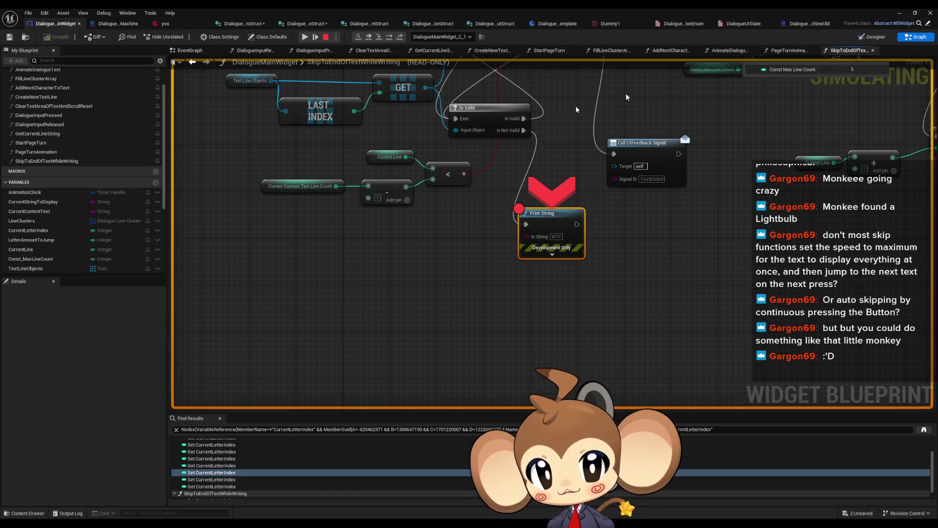
left_click(305, 37)
left_click(900, 14)
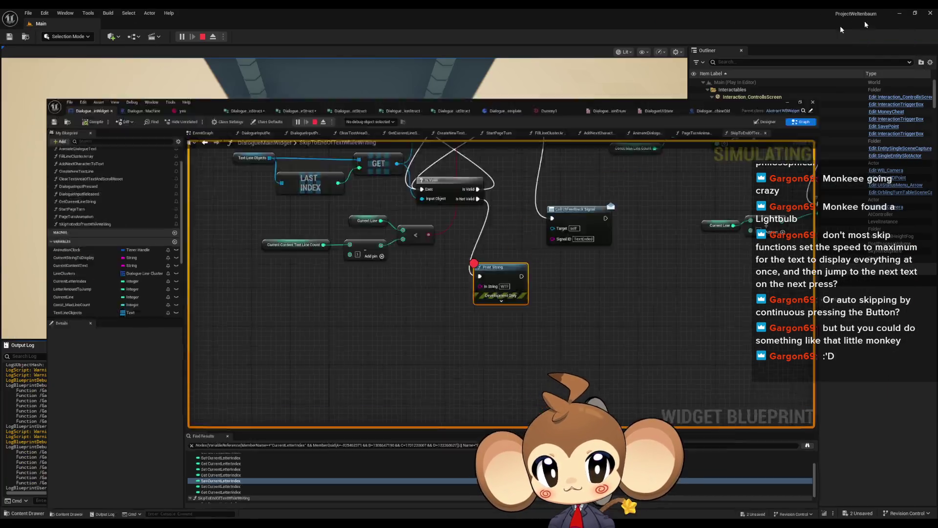
key("space")
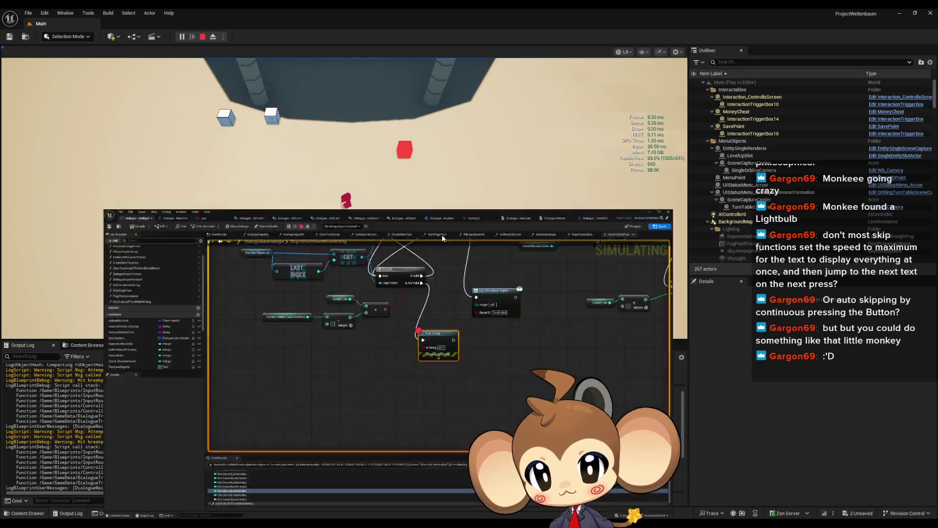
left_click(305, 37)
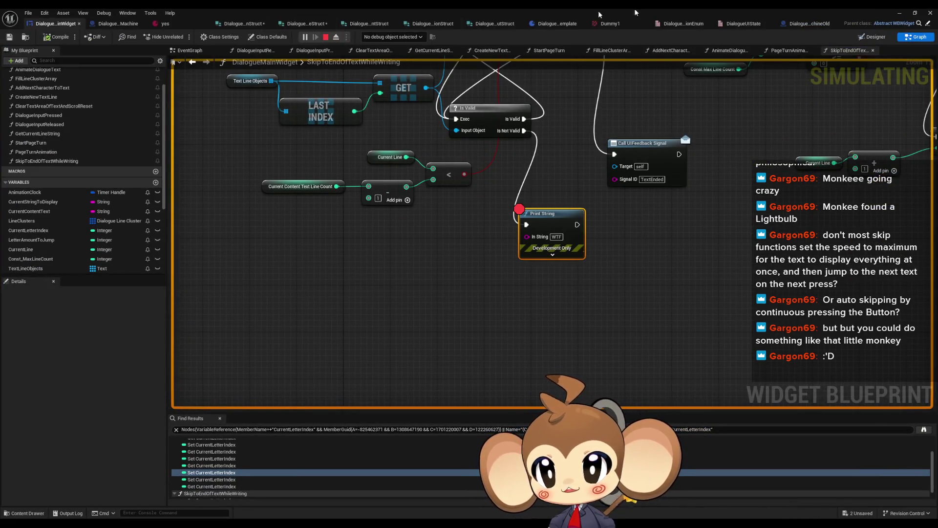
left_click(900, 13)
key("space")
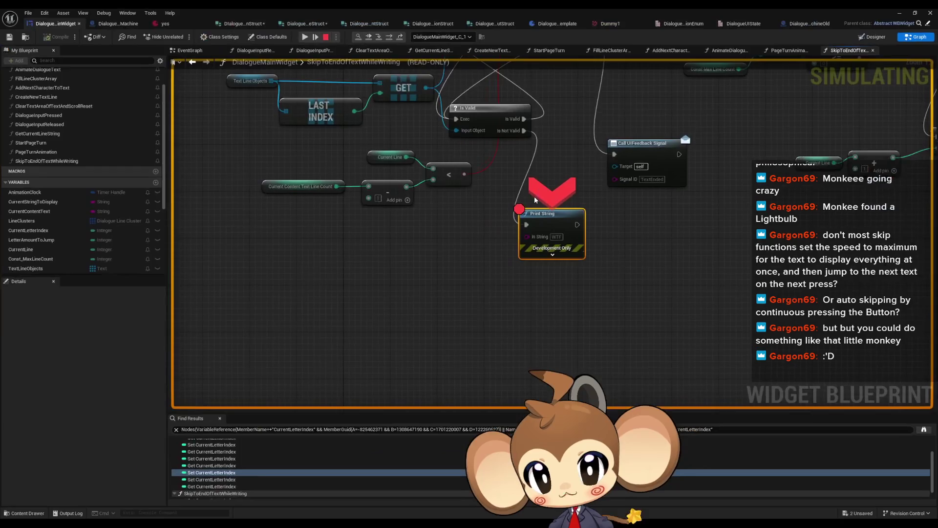
- Remove the Print String breakpoint, stop the simulation, and rewire execution around Is Valid
right_click(555, 219)
left_click(586, 278)
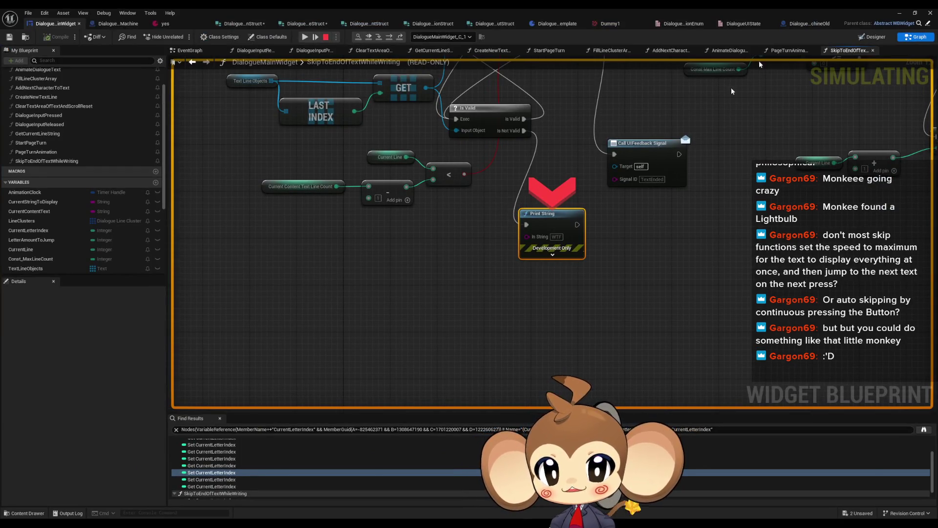
left_click_drag(566, 123, 578, 226)
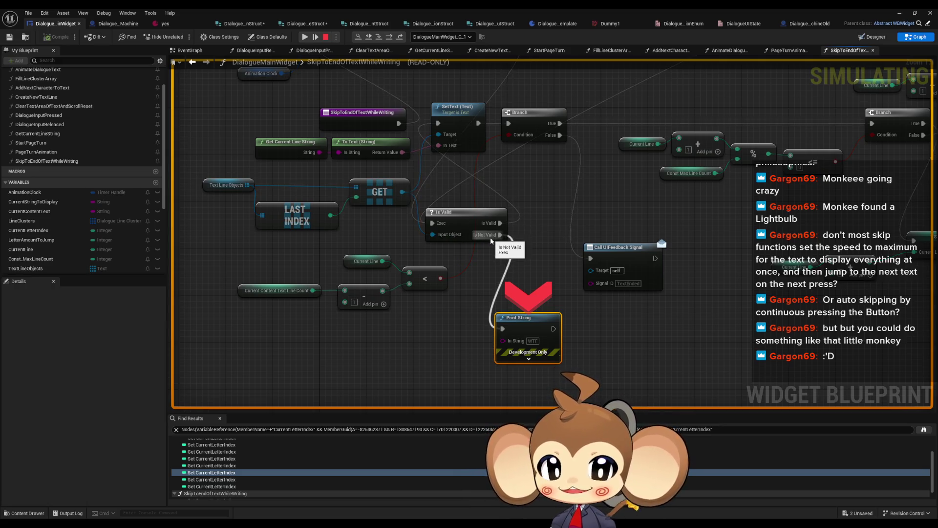
mouse_move(465, 77)
left_mouse_down()
mouse_move(493, 142)
mouse_move(451, 67)
left_mouse_up()
left_click(326, 36)
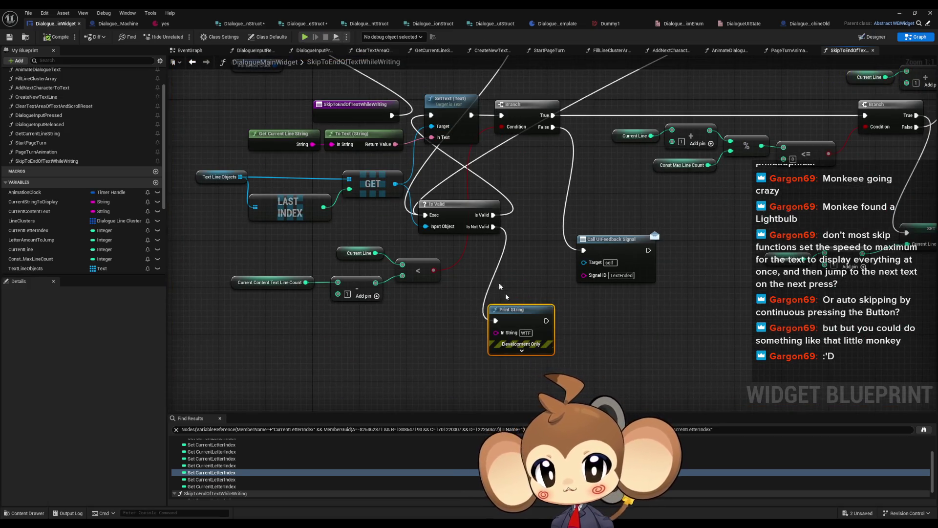
left_click_drag(559, 336, 556, 361)
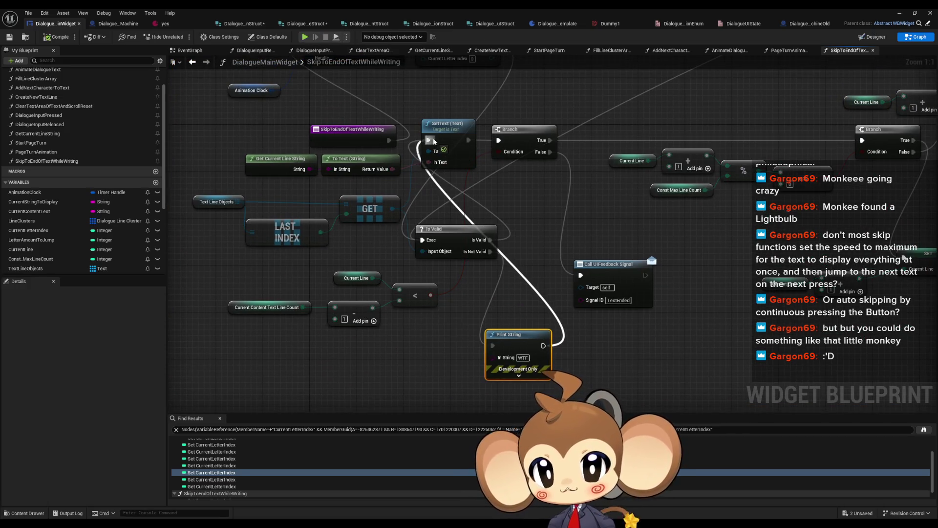
left_click(900, 12)
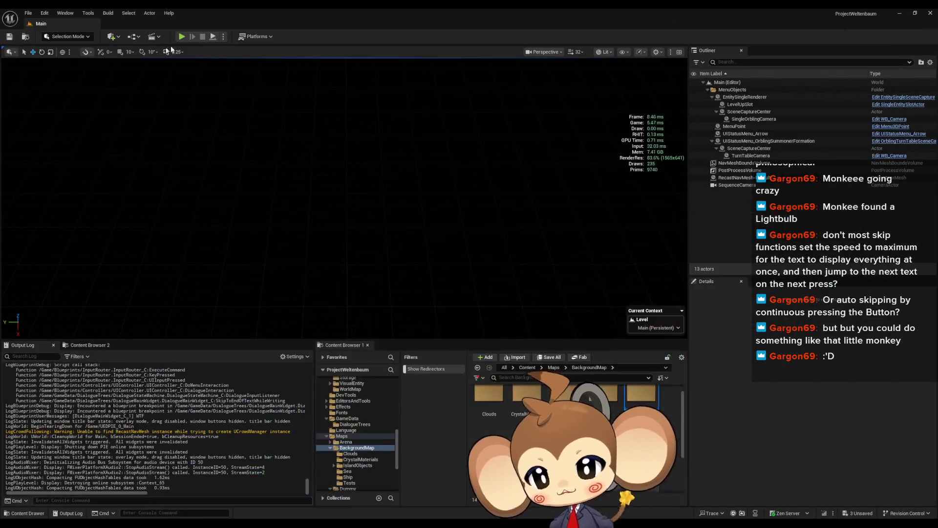
- Start a playtest, walk to the white cube and trigger the dialogue
left_click(182, 37)
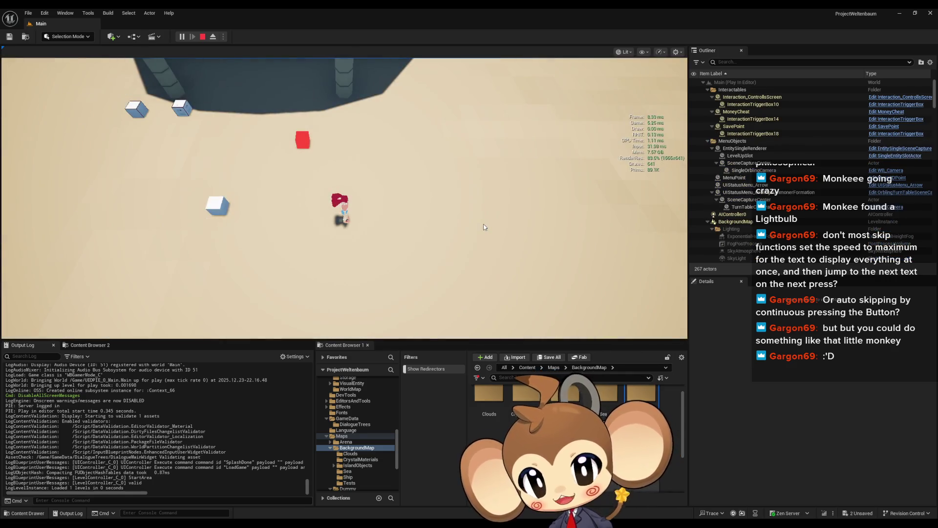
key("a")
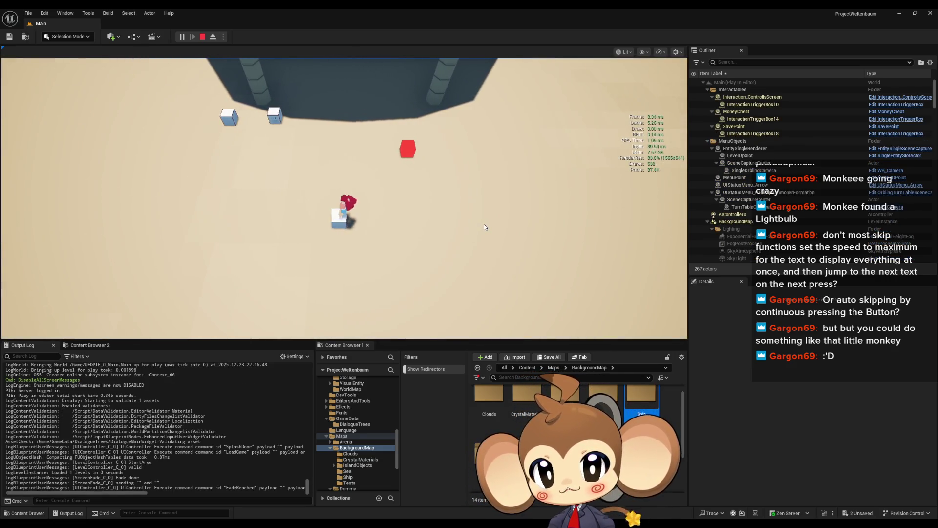
key("e")
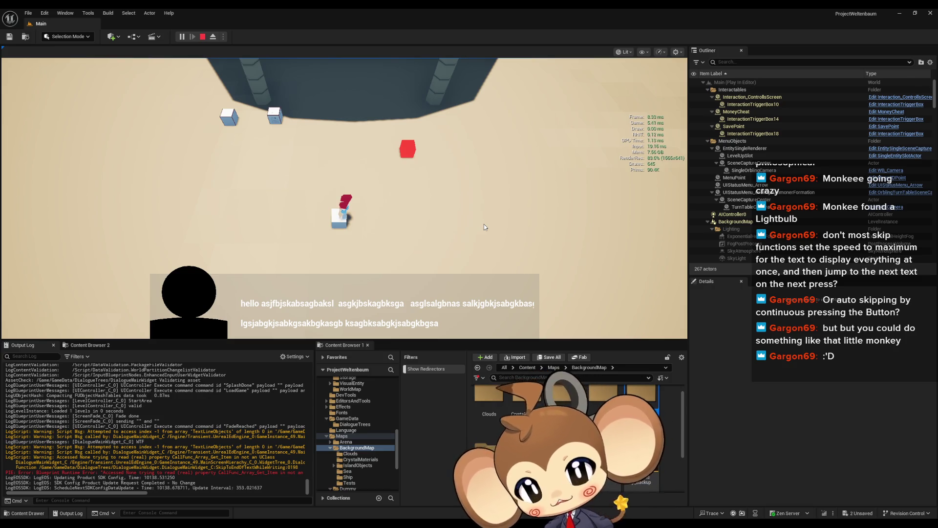
- Press space through the dialogue pages, skipping mid-typing, until it closes, then stop the playtest
key("space")
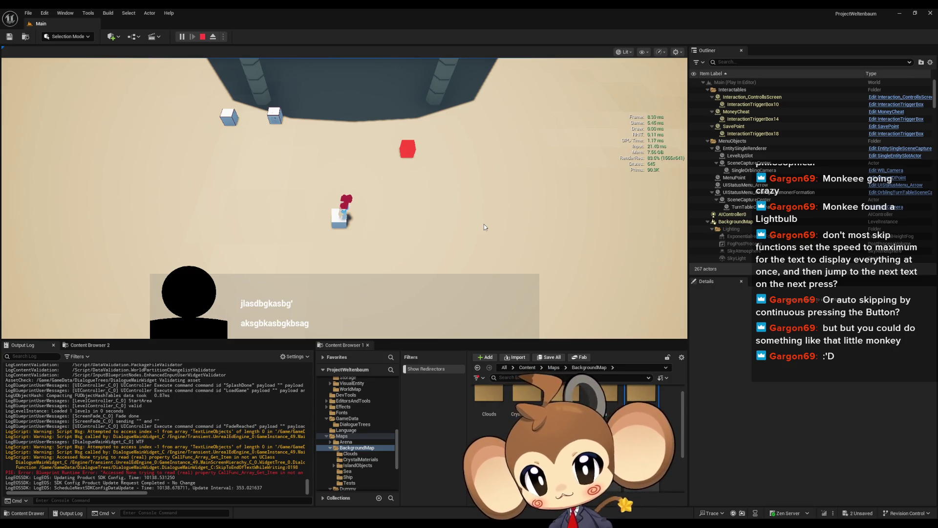
key("space")
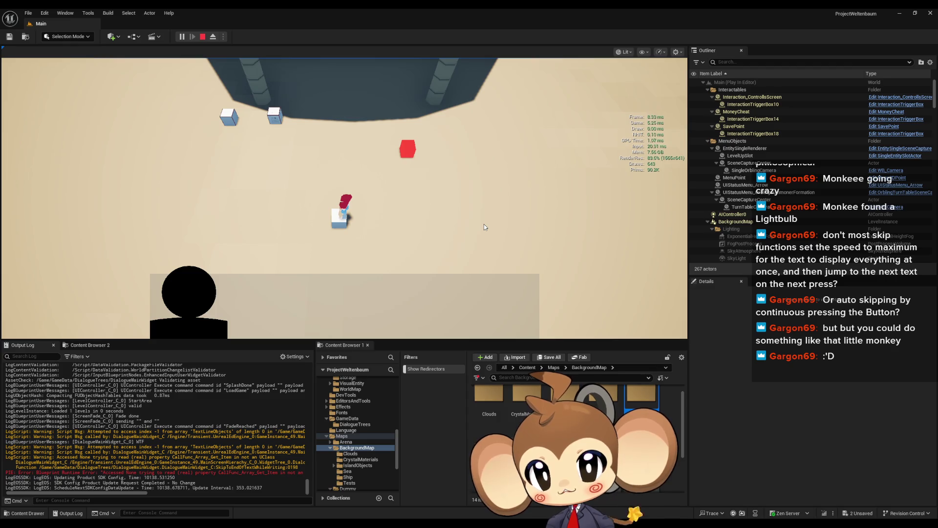
key("space")
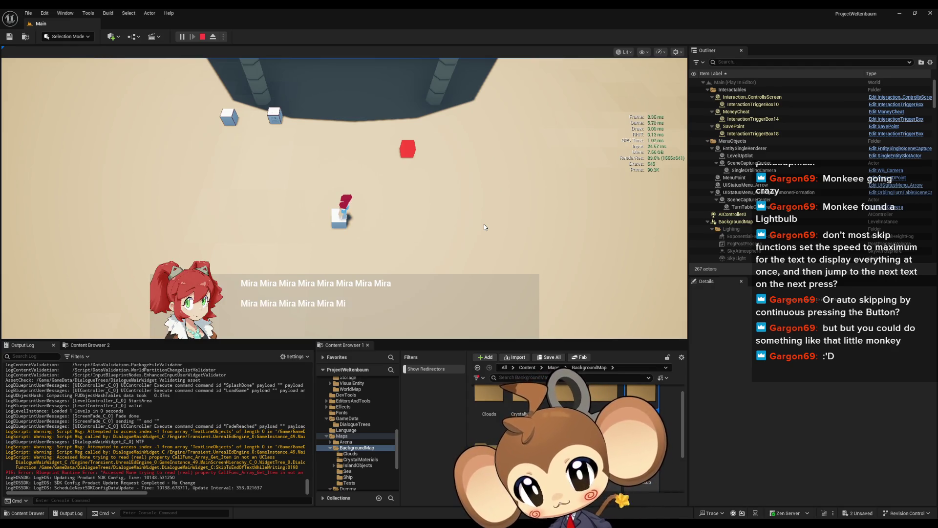
key("space")
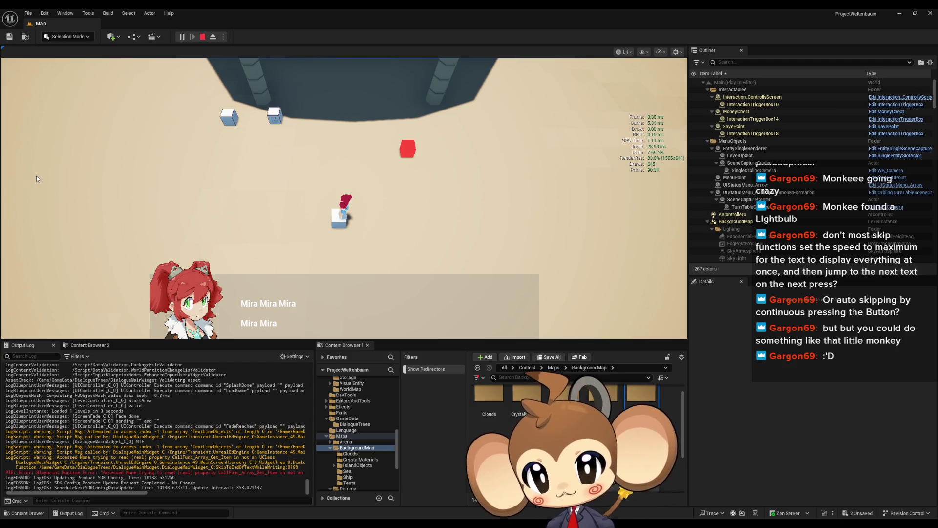
key("space")
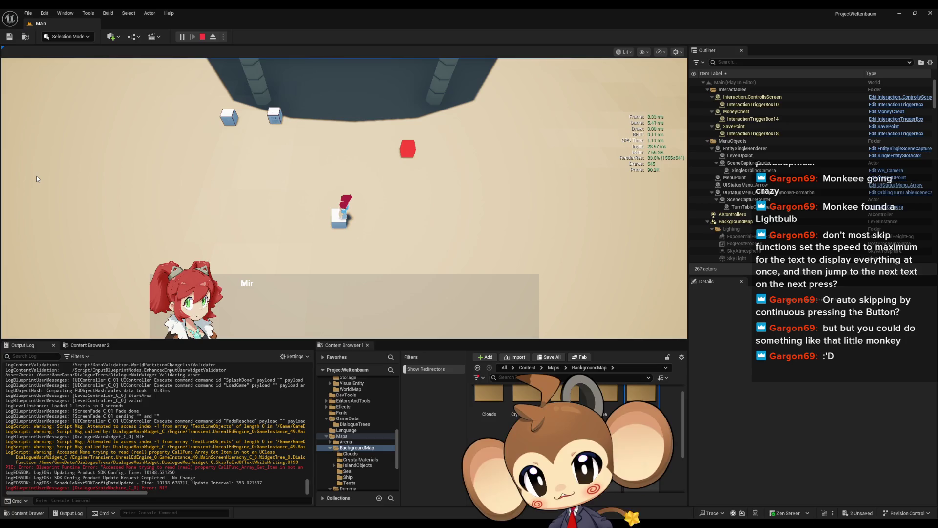
key("space")
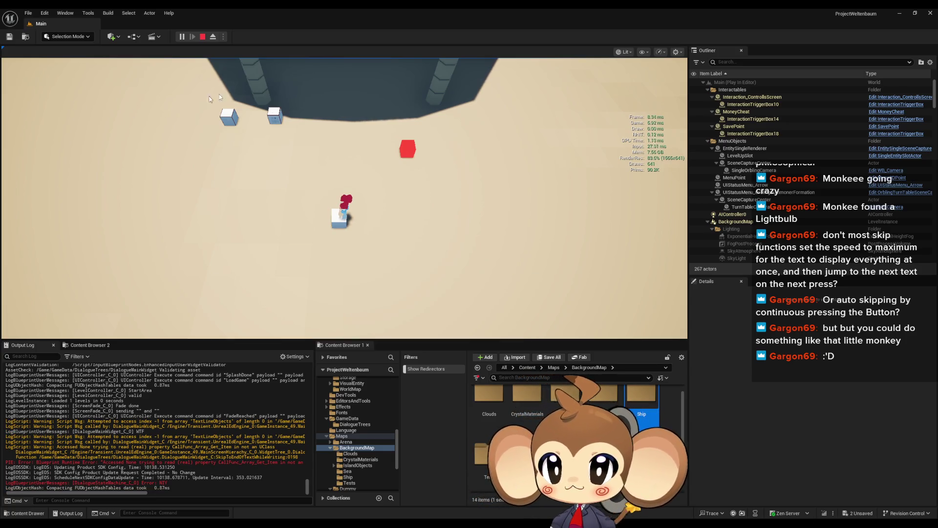
left_click(203, 39)
- In the dialogue widget blueprint, delete Is Valid and Print String and wire SET into SetText
left_click(469, 486)
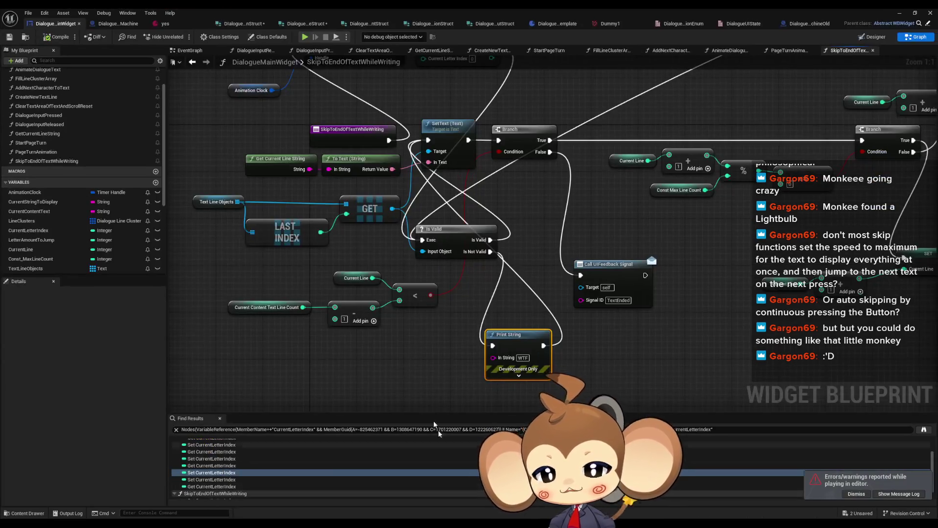
left_click_drag(400, 313, 370, 310)
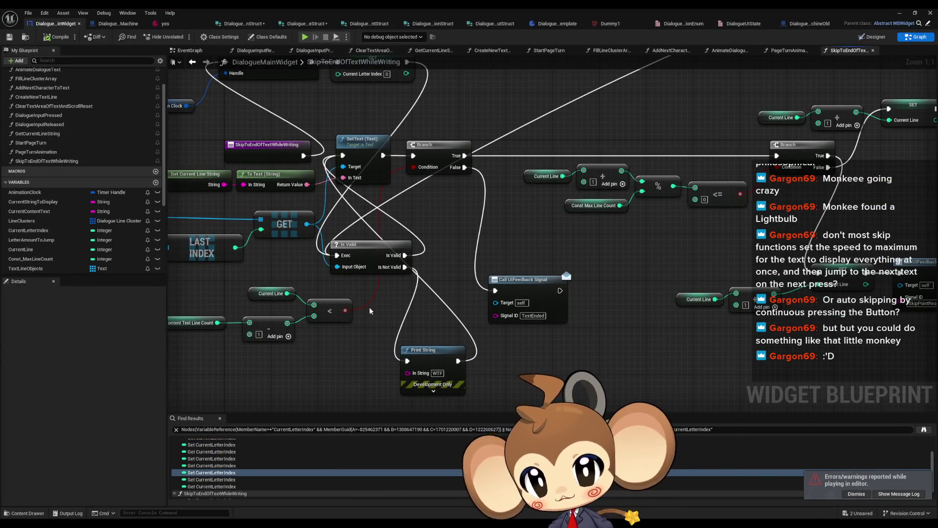
mouse_move(371, 223)
left_mouse_down()
mouse_move(343, 223)
mouse_move(391, 274)
mouse_move(421, 381)
left_mouse_up()
key("Delete")
scroll(367, 221, "down", 3)
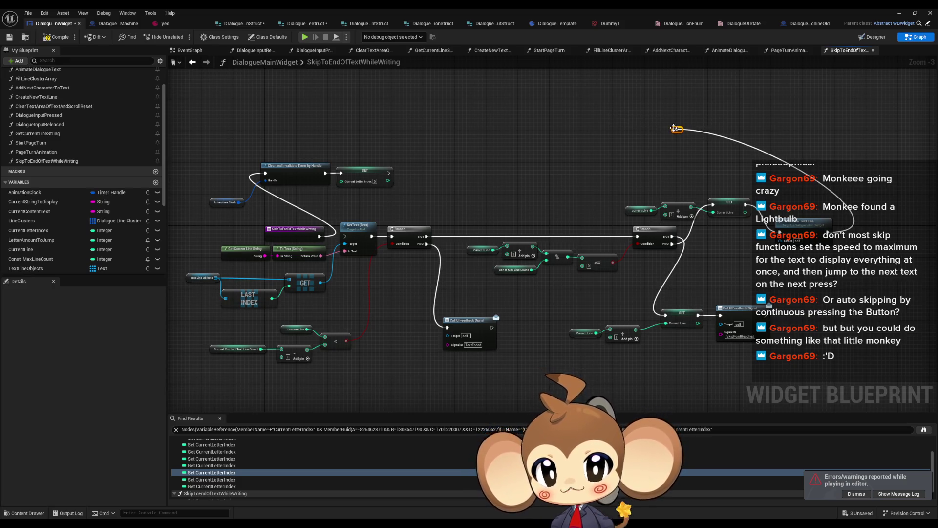
mouse_move(677, 129)
left_mouse_down()
mouse_move(576, 193)
mouse_move(345, 236)
mouse_move(364, 224)
mouse_move(684, 361)
mouse_move(830, 370)
left_mouse_up()
scroll(448, 197, "up", 1)
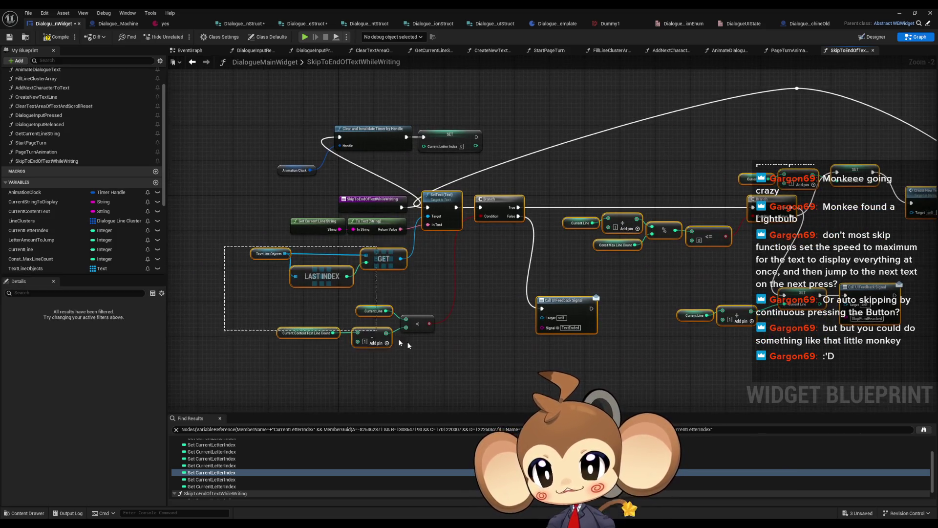
mouse_move(449, 197)
left_mouse_down()
mouse_move(633, 210)
mouse_move(477, 137)
left_mouse_up()
left_click(547, 135)
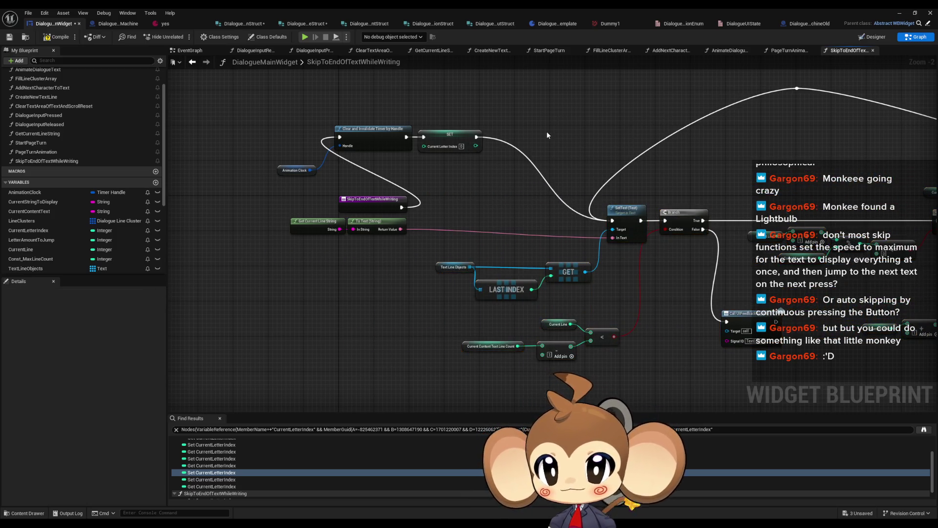
- Select the Text Line Objects getter on its own and duplicate it
scroll(488, 145, "up", 1)
scroll(530, 306, "up", 1)
left_click(528, 303)
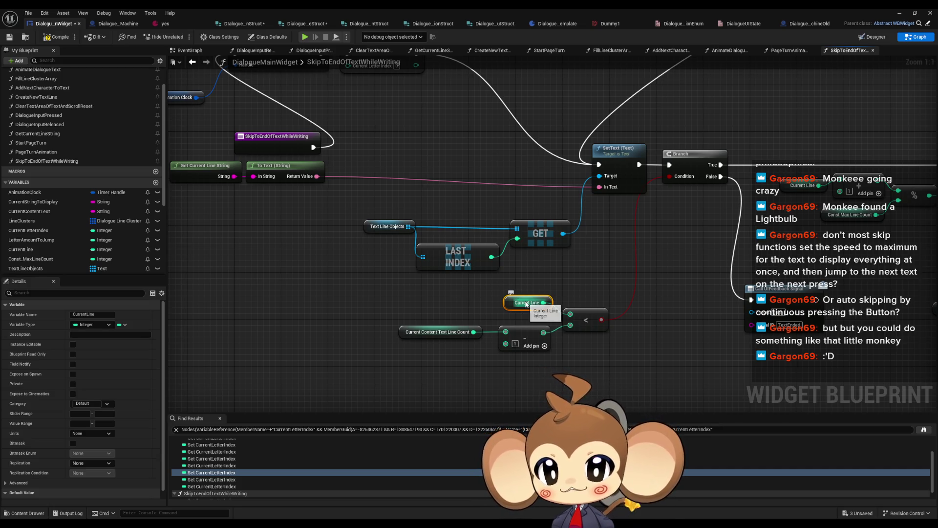
mouse_move(376, 218)
left_mouse_down()
mouse_move(409, 244)
mouse_move(573, 303)
left_mouse_up()
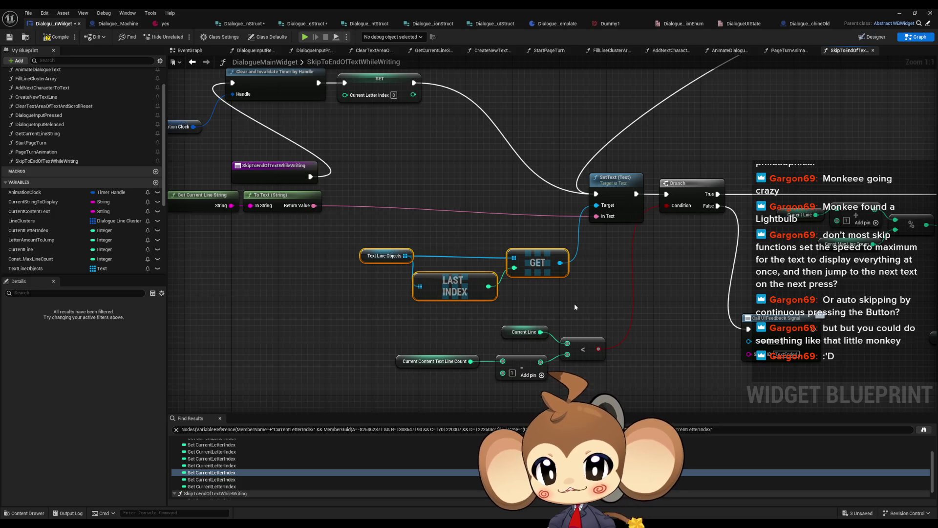
left_click_drag(389, 233, 466, 292)
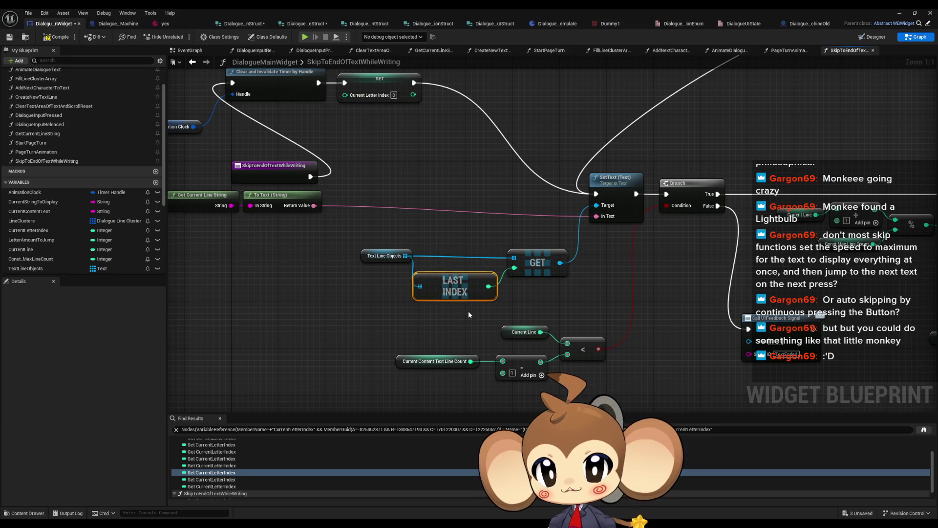
left_click_drag(367, 241, 406, 283)
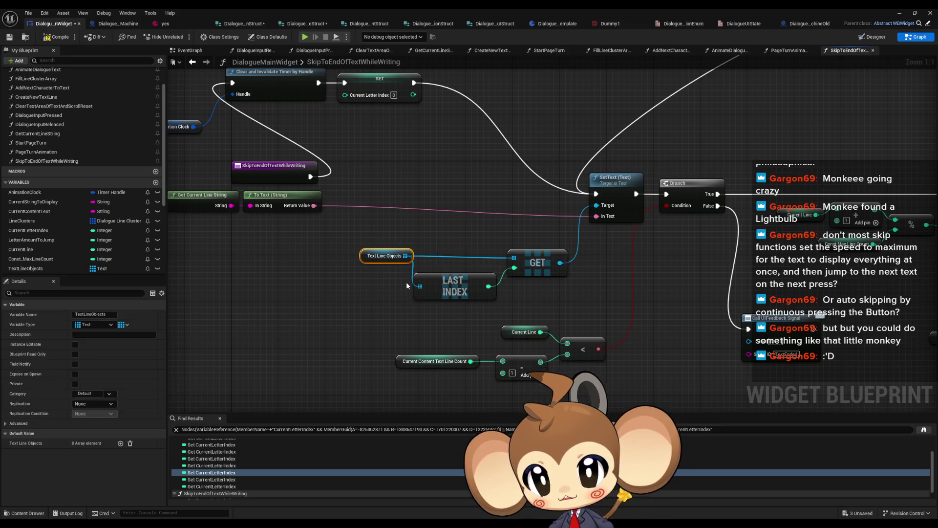
key("ctrl+d")
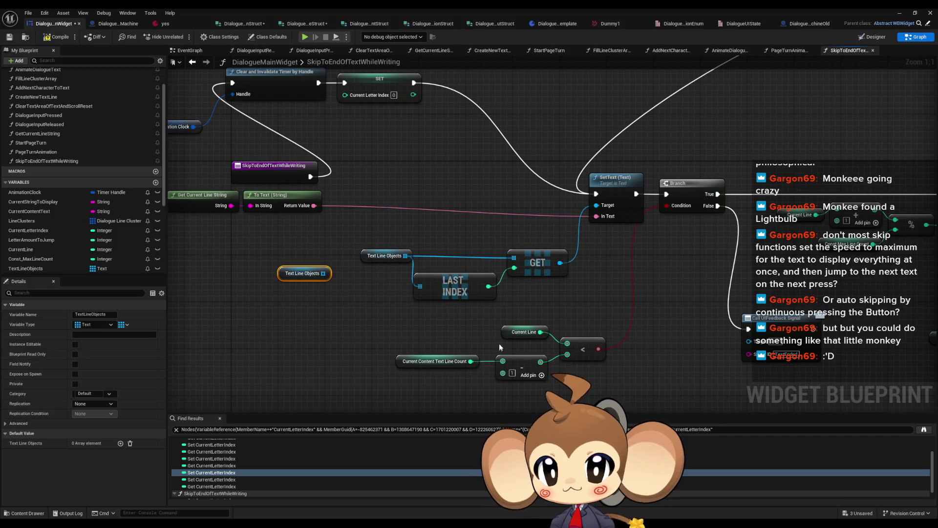
- Add an array GET reading Text Line Objects at Current Line, grouped to the left
key("ctrl+v")
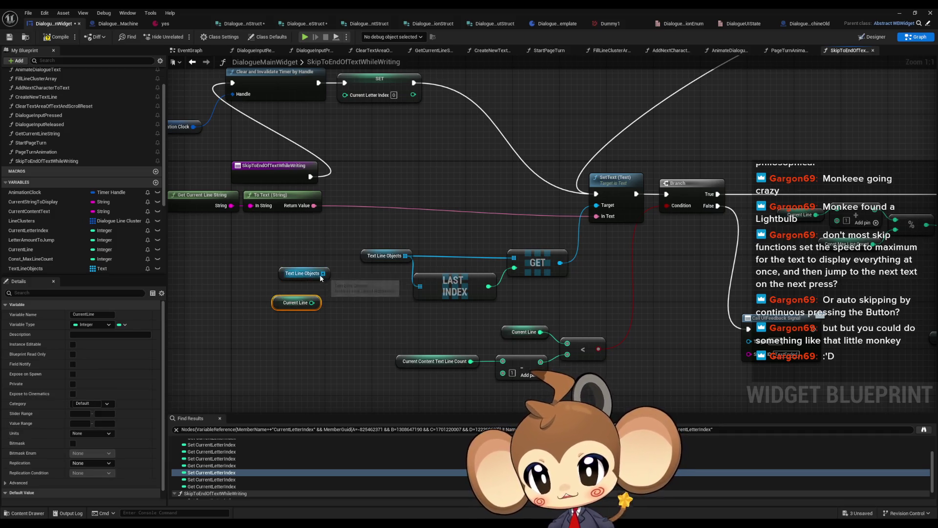
left_click_drag(323, 273, 341, 282)
type("ge")
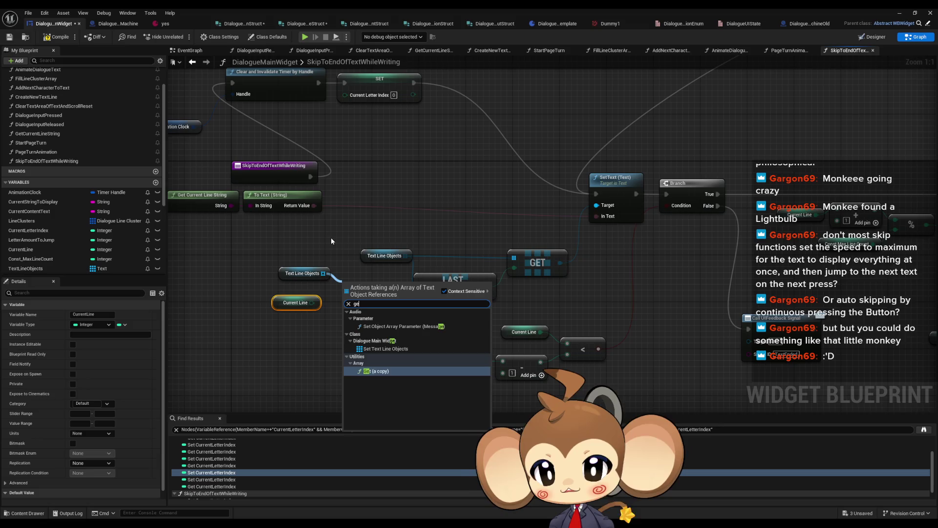
type("t")
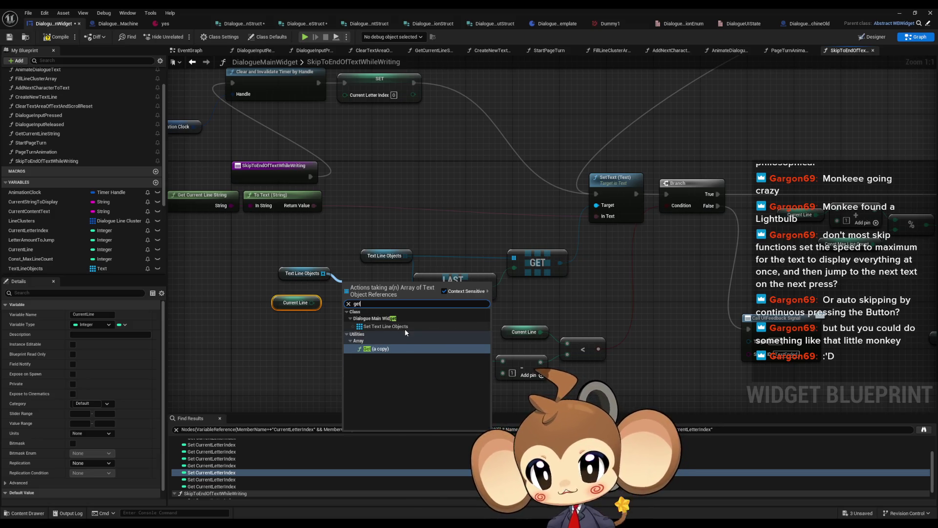
left_click(384, 349)
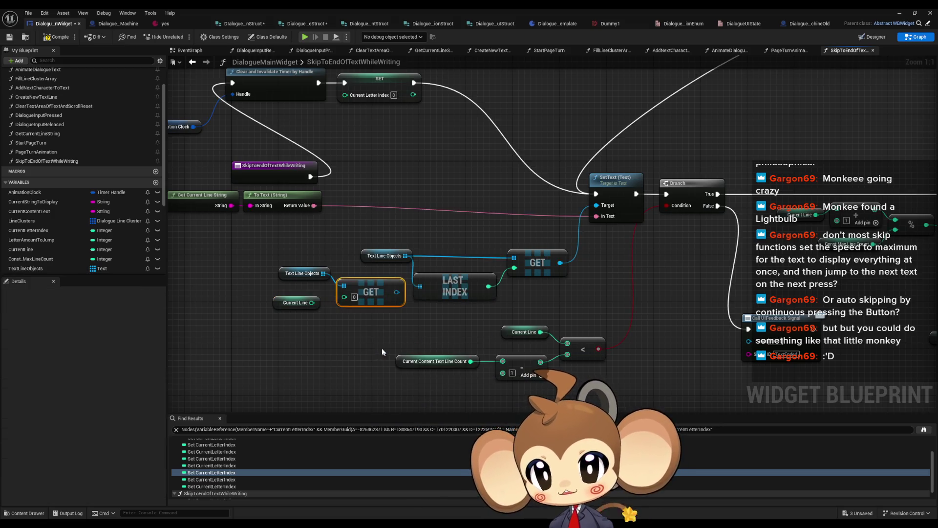
left_click_drag(400, 308, 259, 262)
mouse_move(366, 286)
left_mouse_down()
mouse_move(252, 298)
mouse_move(266, 307)
mouse_move(257, 304)
mouse_move(297, 293)
left_mouse_up()
- Add an Is Valid check on the GET result and place it beside the GET node
type("val")
key("Down")
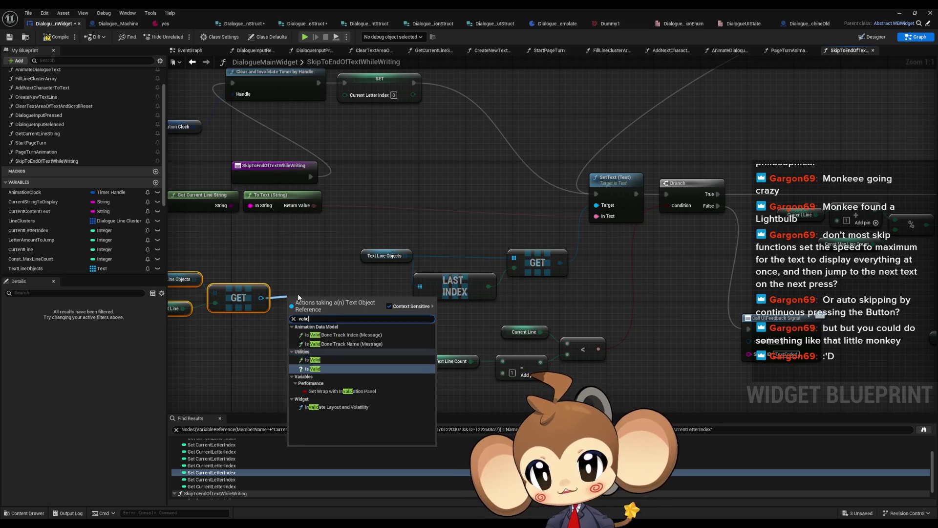
key("Return")
mouse_move(341, 297)
left_mouse_down()
mouse_move(335, 263)
mouse_move(448, 277)
mouse_move(618, 204)
mouse_move(663, 196)
mouse_move(564, 230)
left_mouse_up()
scroll(564, 231, "down", 2)
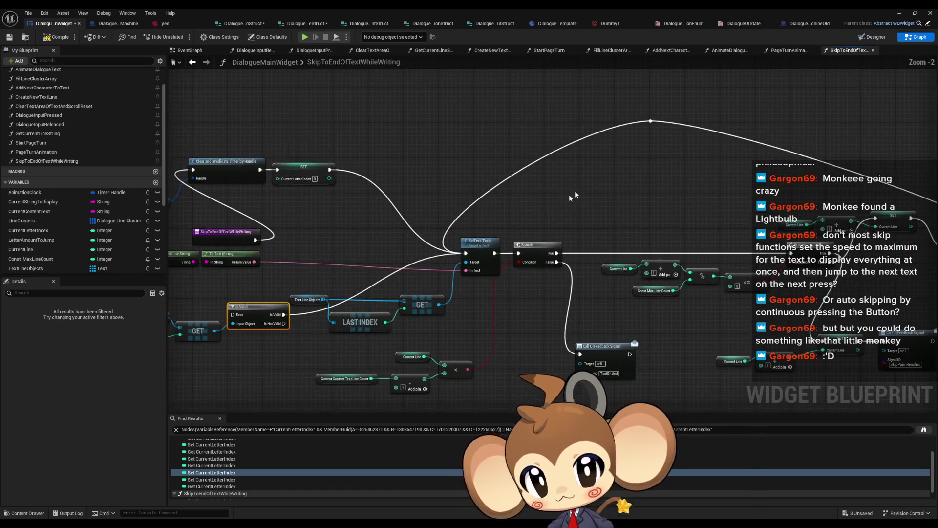
- Route SET's execution wire from the reroute point into the Is Valid check
mouse_move(651, 119)
left_mouse_down()
mouse_move(581, 123)
mouse_move(239, 316)
mouse_move(442, 269)
mouse_move(462, 249)
mouse_move(224, 323)
mouse_move(310, 317)
left_mouse_up()
mouse_move(408, 171)
left_mouse_down()
mouse_move(442, 162)
mouse_move(311, 317)
left_mouse_up()
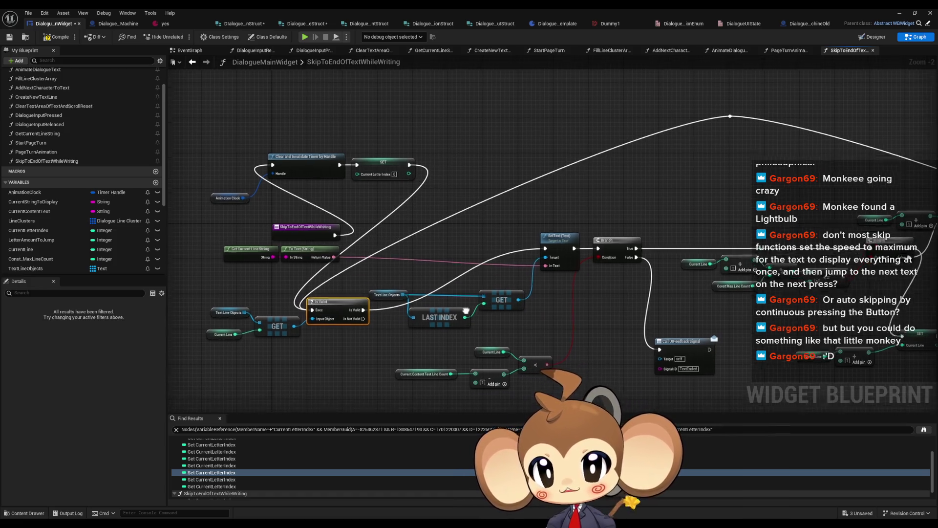
left_click_drag(410, 307, 421, 278)
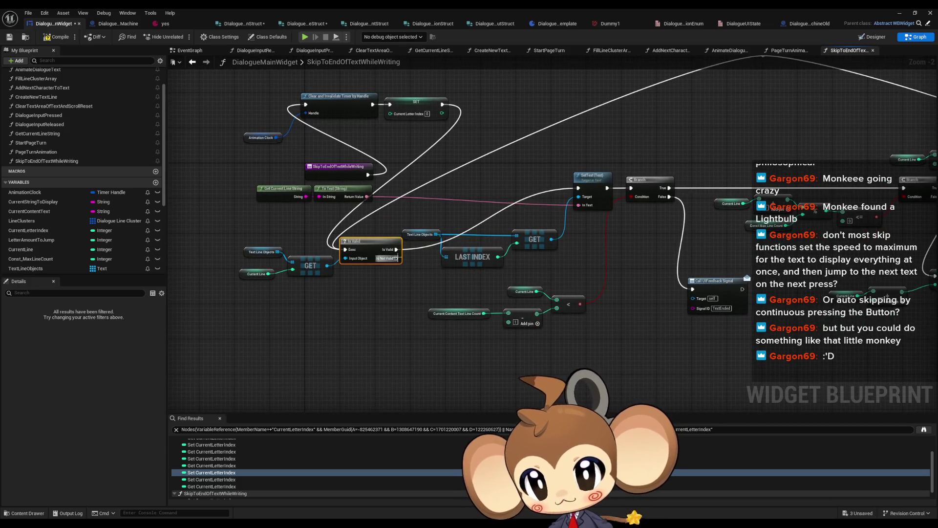
left_click_drag(816, 239, 453, 253)
- Paste a Create New Text Line node and connect Is Not Valid to it
left_click(704, 196)
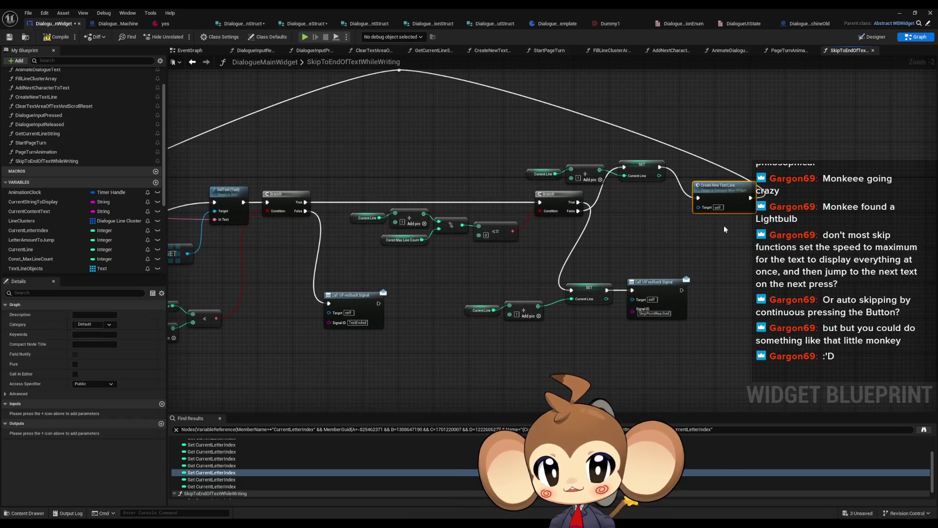
left_click_drag(608, 241, 904, 217)
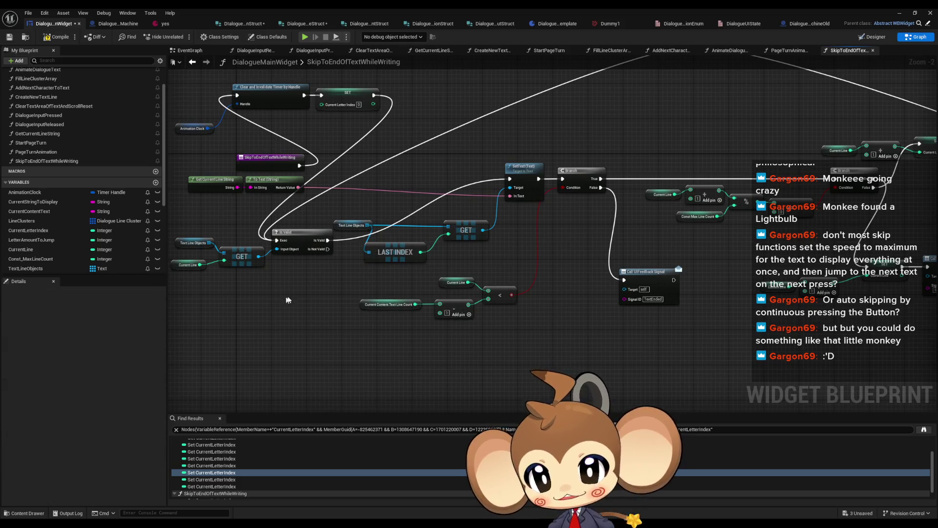
key("ctrl+v")
scroll(294, 264, "up", 2)
mouse_move(332, 245)
left_mouse_down()
mouse_move(282, 324)
mouse_move(331, 289)
mouse_move(366, 308)
mouse_move(576, 160)
left_mouse_up()
scroll(730, 262, "down", 2)
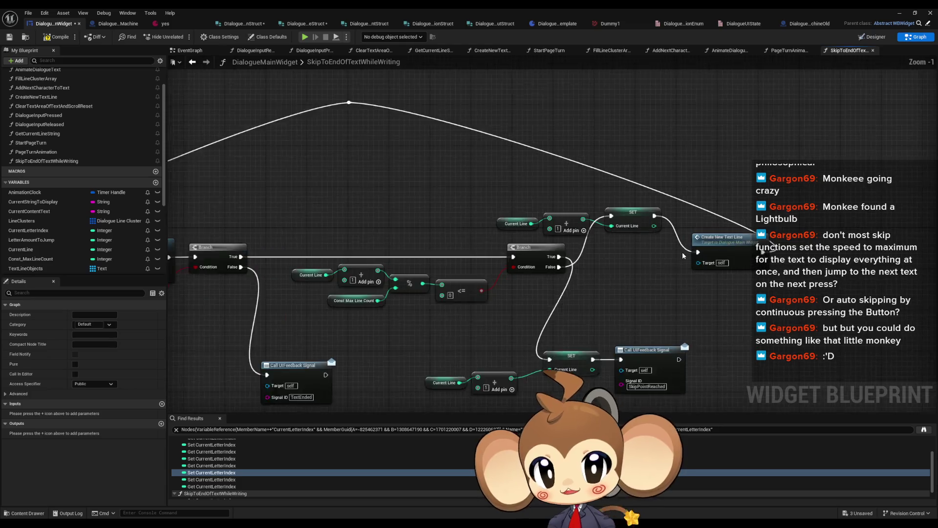
scroll(683, 255, "up", 1)
- Route the exec wire from Create New Text Line into SetText's input
left_click(719, 260)
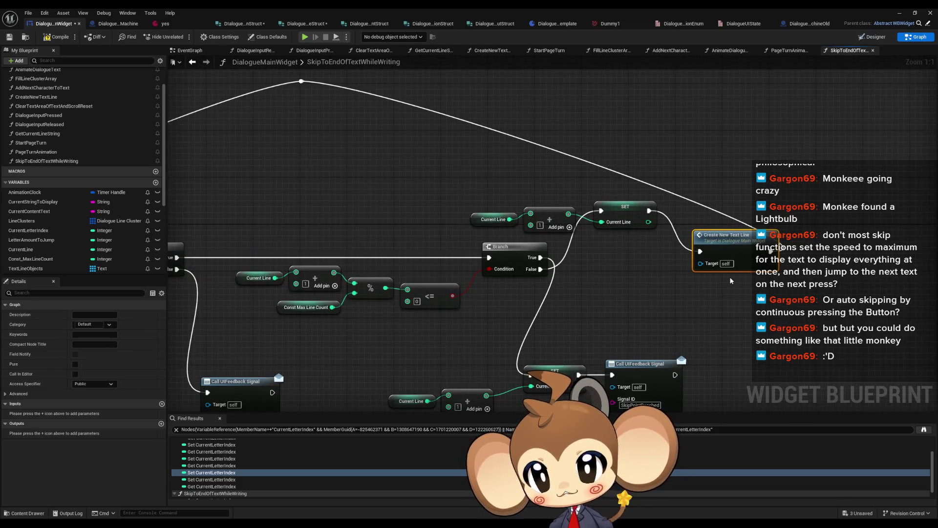
mouse_move(730, 280)
left_mouse_down()
mouse_move(805, 160)
mouse_move(686, 227)
left_mouse_up()
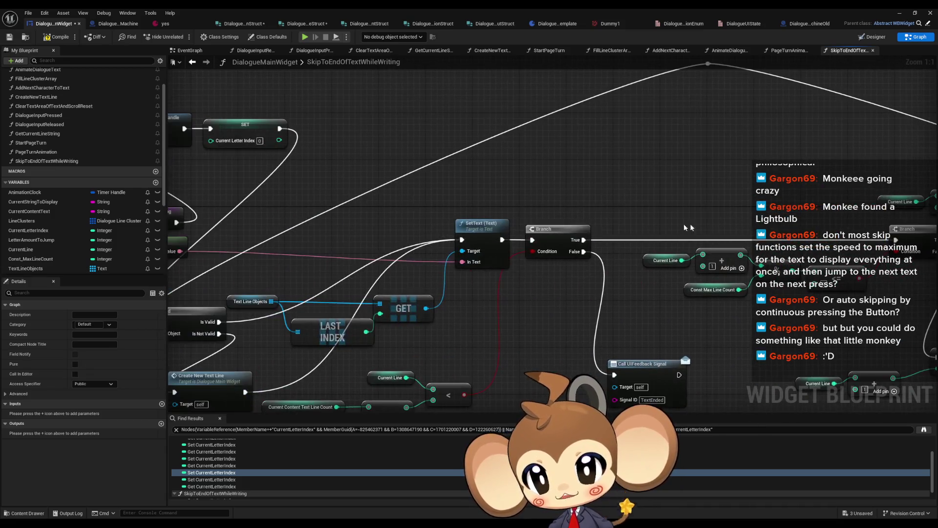
left_click_drag(635, 178, 474, 214)
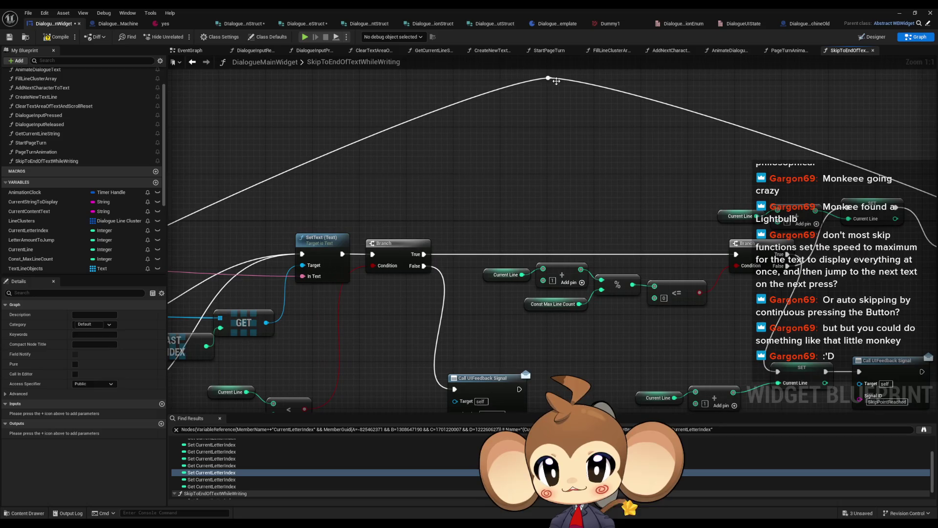
mouse_move(549, 77)
left_mouse_down()
mouse_move(199, 193)
mouse_move(503, 251)
mouse_move(542, 251)
mouse_move(523, 254)
left_mouse_up()
left_click_drag(390, 251, 584, 148)
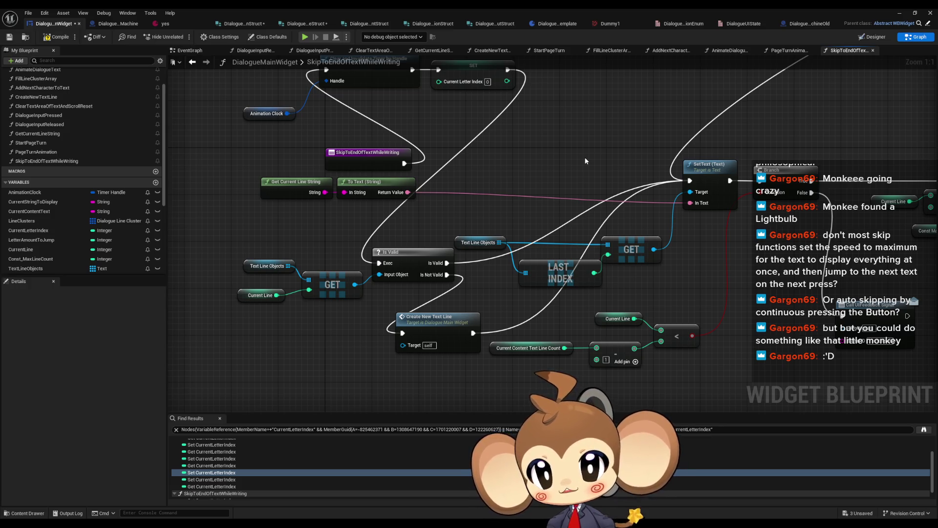
- Feed GET's output into SetText's Target, tidy the getter nodes, and save the blueprint
left_click_drag(578, 165, 553, 168)
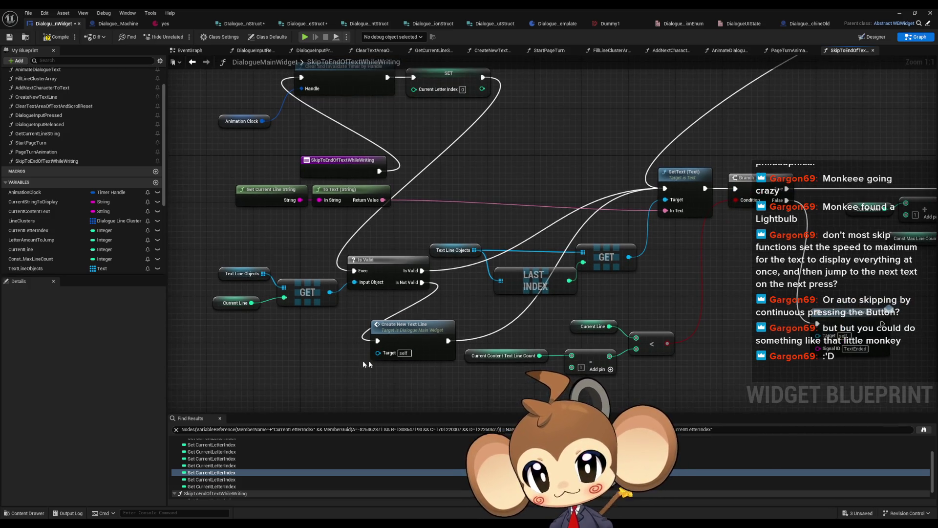
left_click_drag(325, 292, 665, 199)
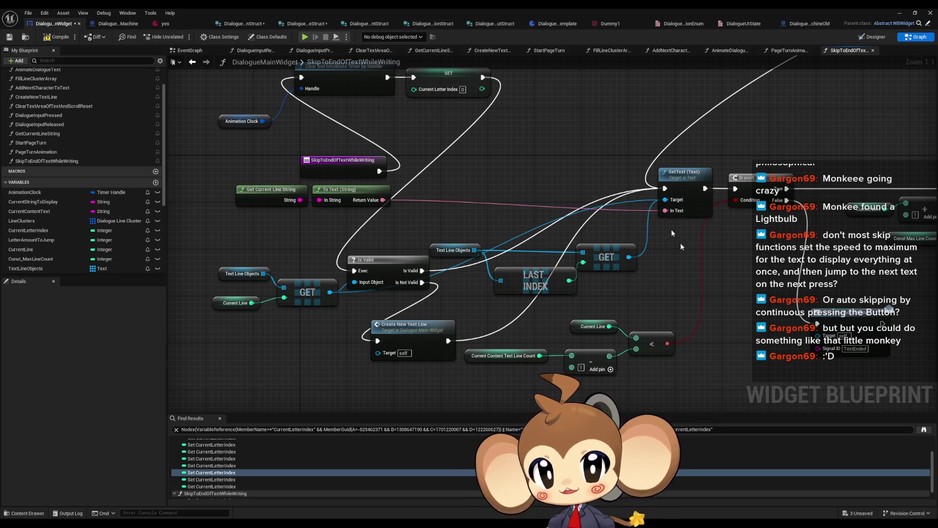
left_click_drag(429, 237, 638, 296)
left_click_drag(630, 257, 671, 280)
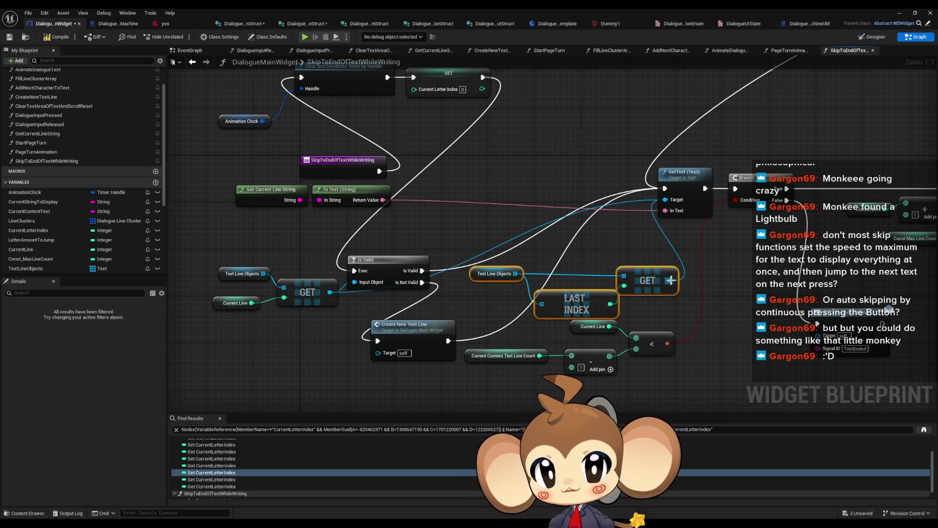
left_click(645, 260)
key("ctrl+s")
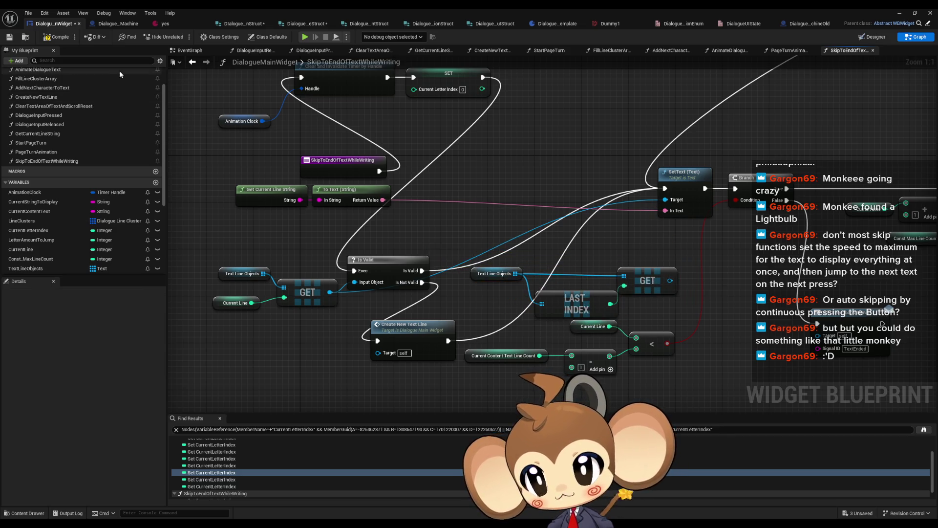
- Start a level playtest, dismiss the message log, and walk into the dialogue trigger
left_click(900, 14)
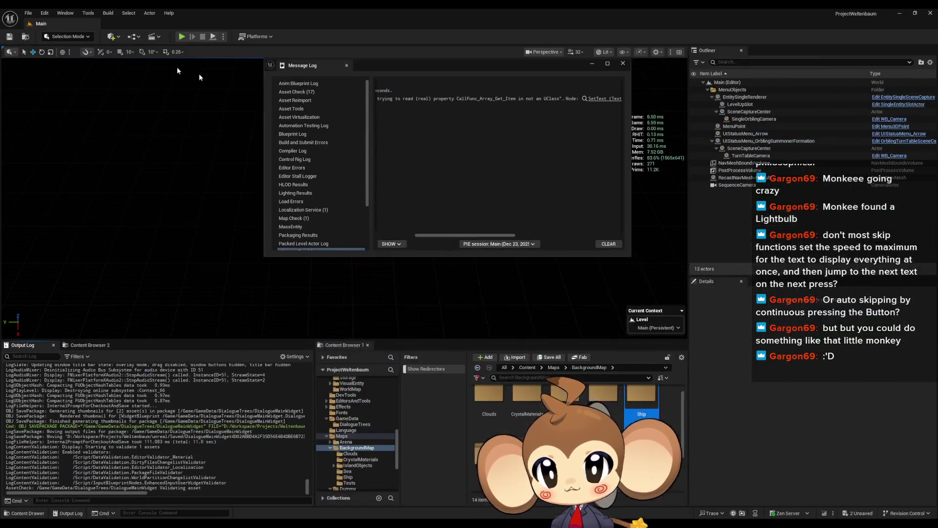
left_click(182, 36)
left_click(592, 64)
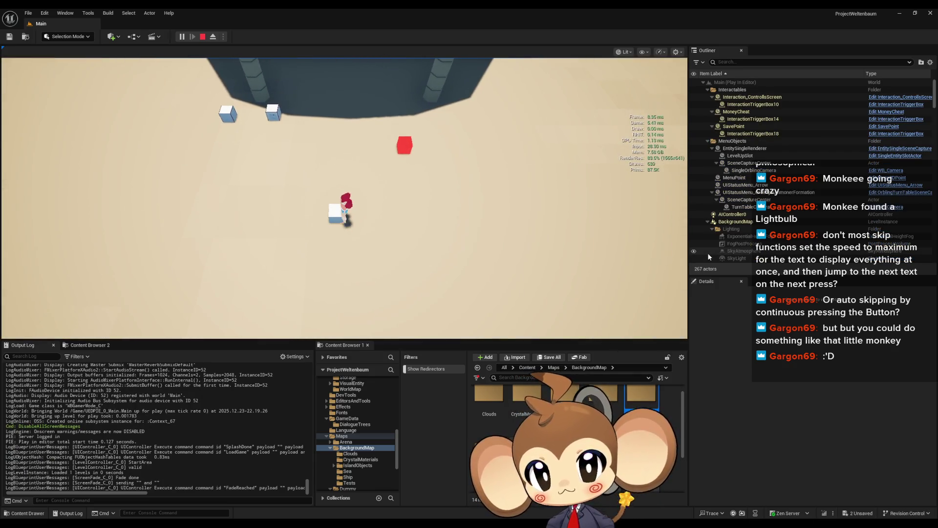
key("space")
key("space")
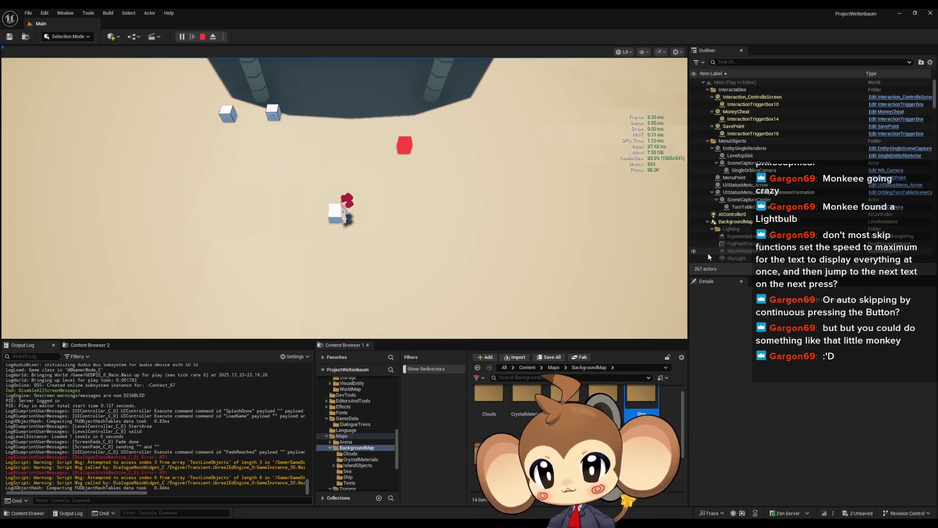
key("d")
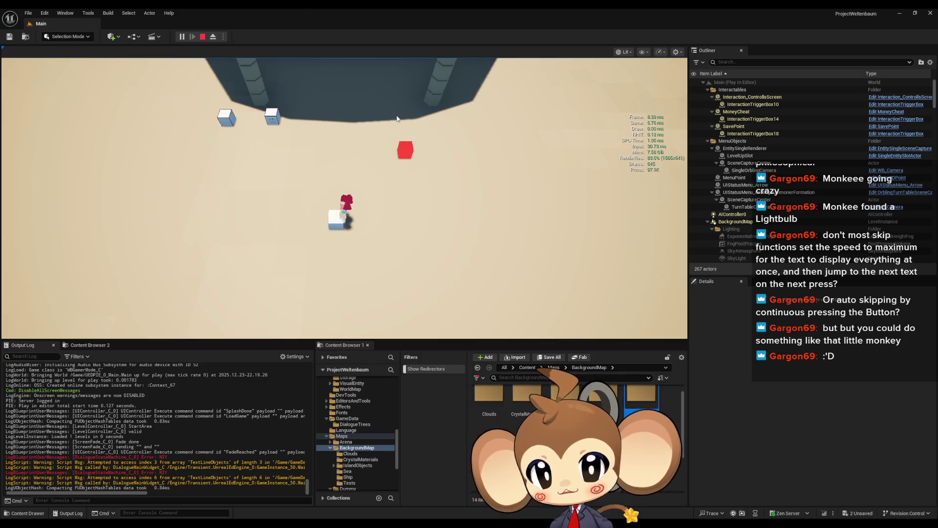
key("e")
key("space")
- Advance and skip through Mira's and the silhouette speaker's pages to the Hello line
key("space")
key("e")
key("space")
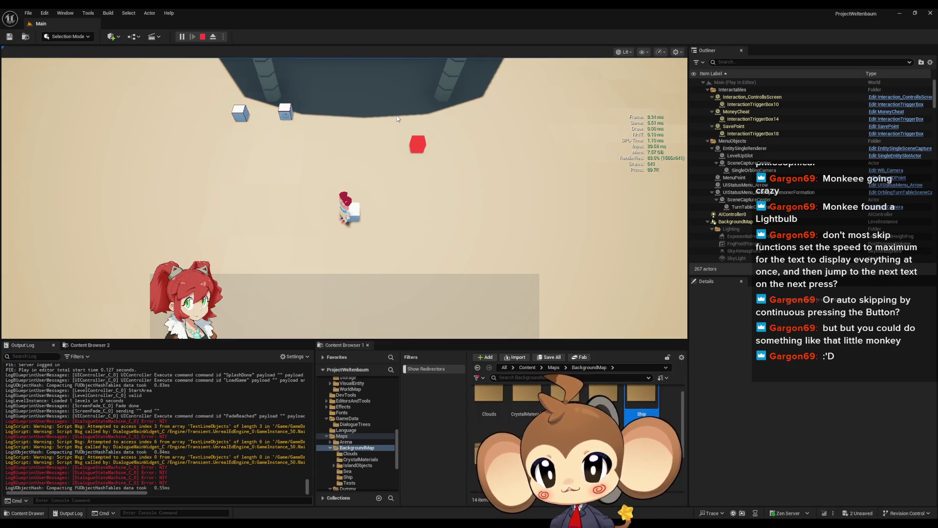
key("space")
key("space")
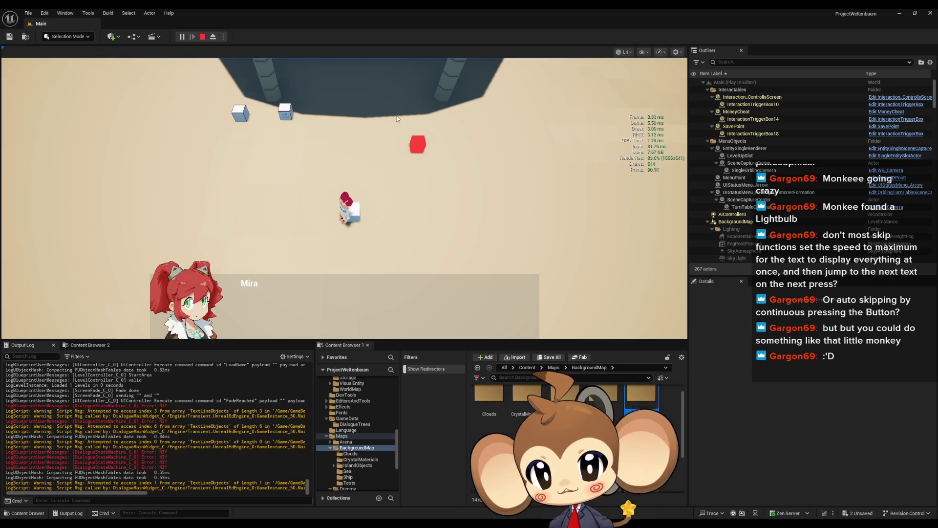
key("space")
key("space")
key("space")
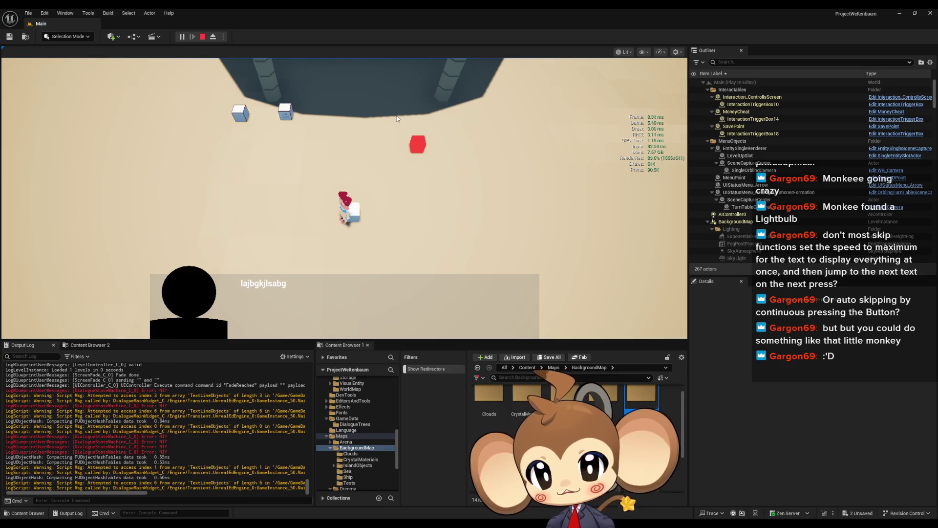
key("space")
key("space")
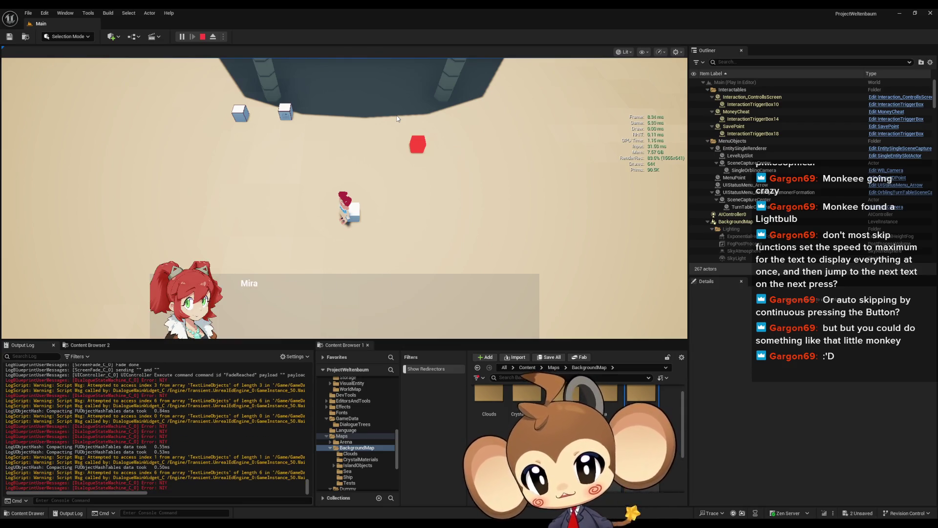
key("space")
key("space")
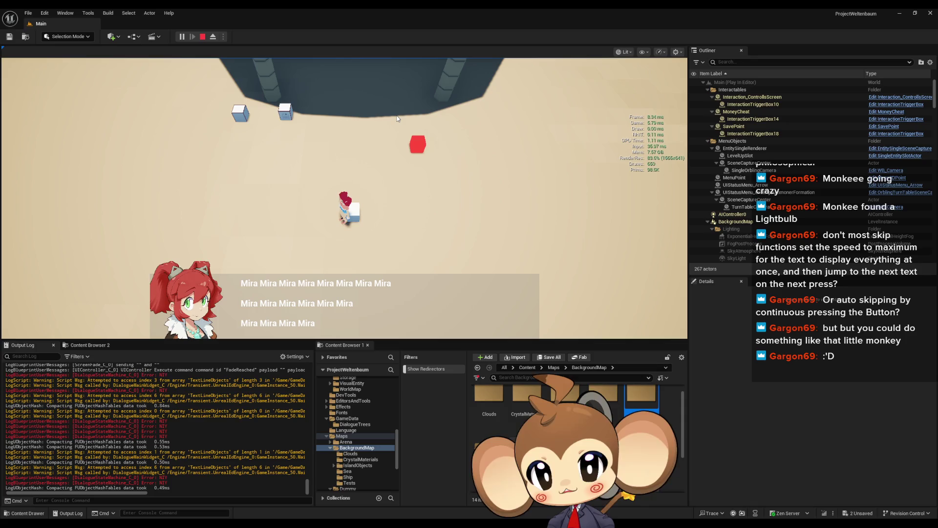
key("space")
key("space")
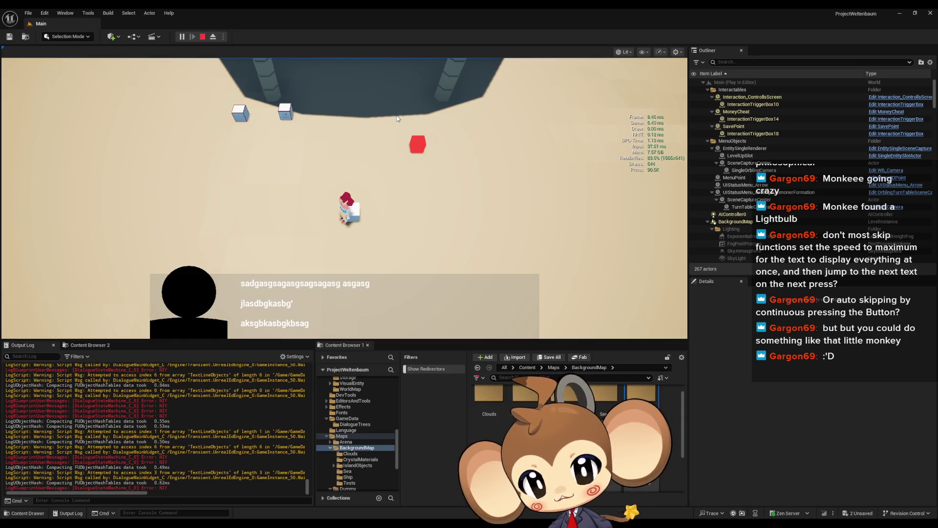
key("space")
key("space")
key("space")
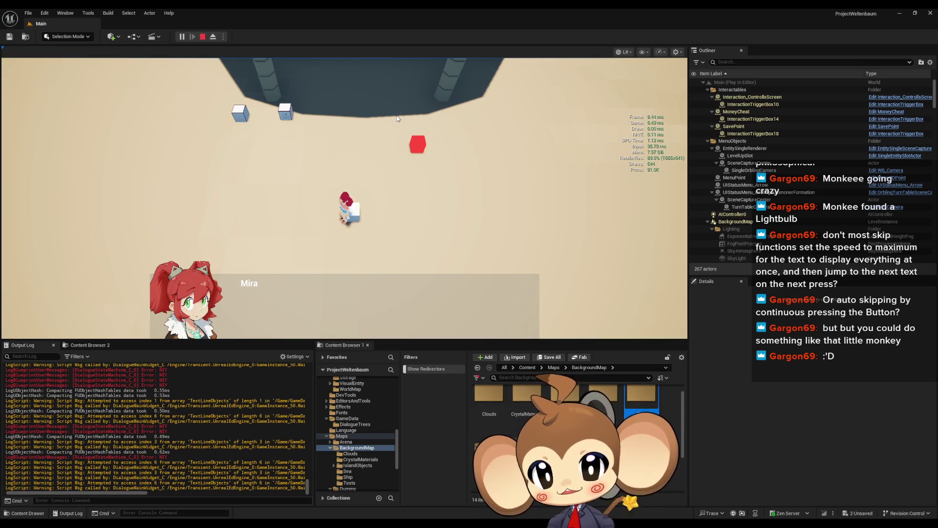
key("space")
key("space")
key("space")
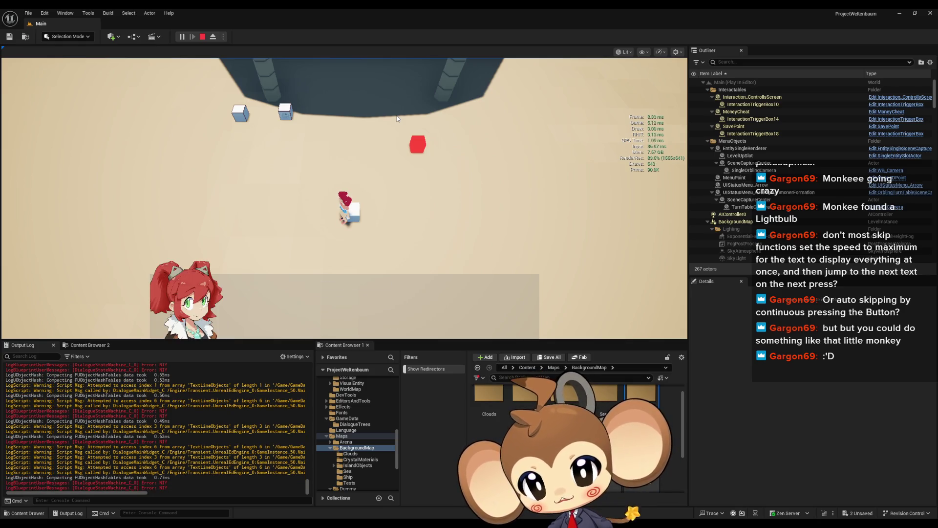
key("space")
key("space")
key("space")
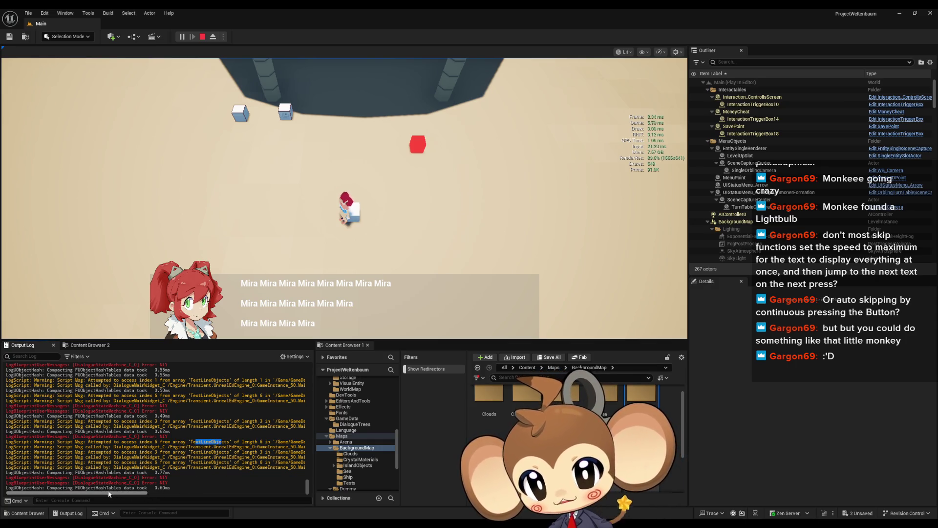
- Check the Output Log, then bring the DialogueMainWidget window to the front
mouse_move(77, 492)
left_mouse_down()
mouse_move(152, 494)
mouse_move(75, 492)
left_mouse_up()
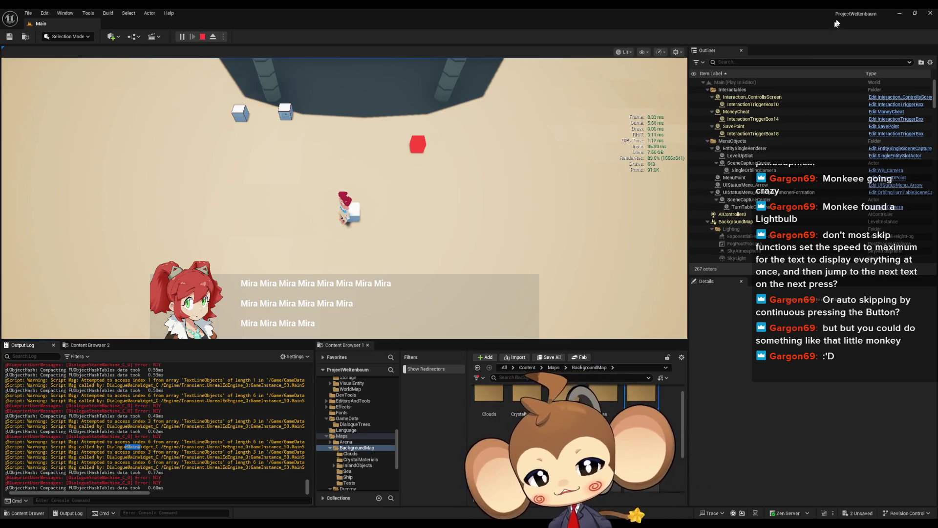
left_click(898, 13)
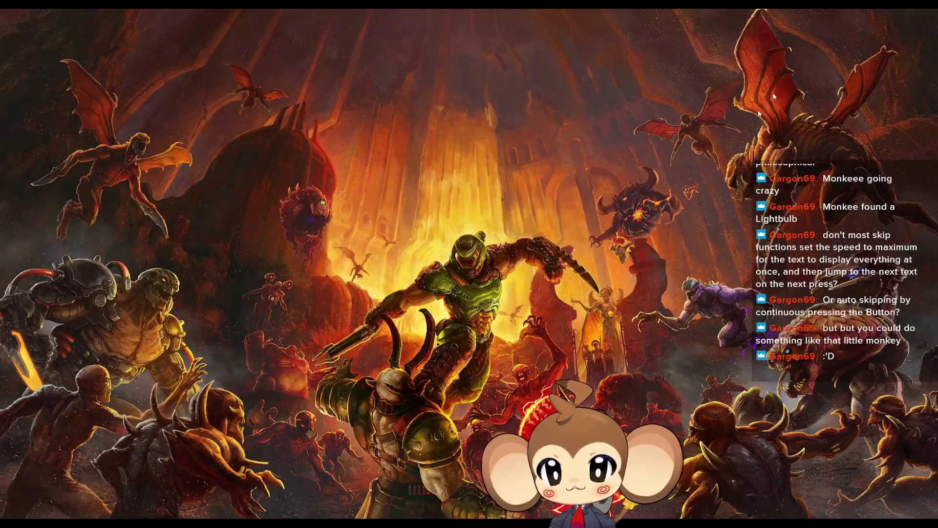
key("alt+Tab")
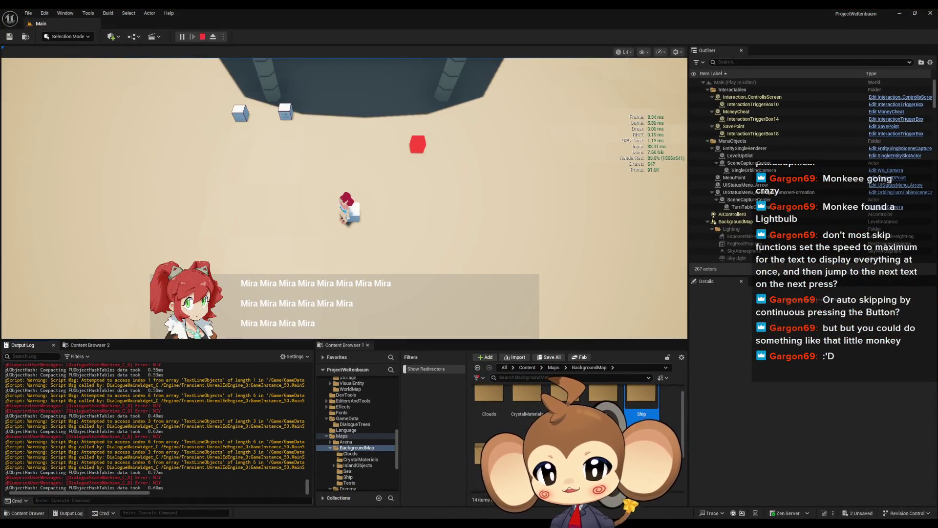
mouse_move(401, 522)
mouse_move(386, 494)
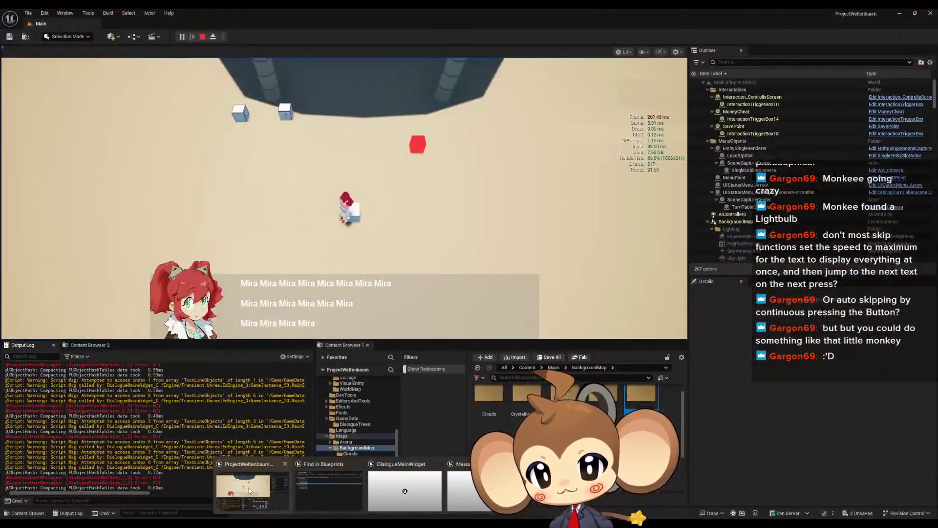
left_click(408, 495)
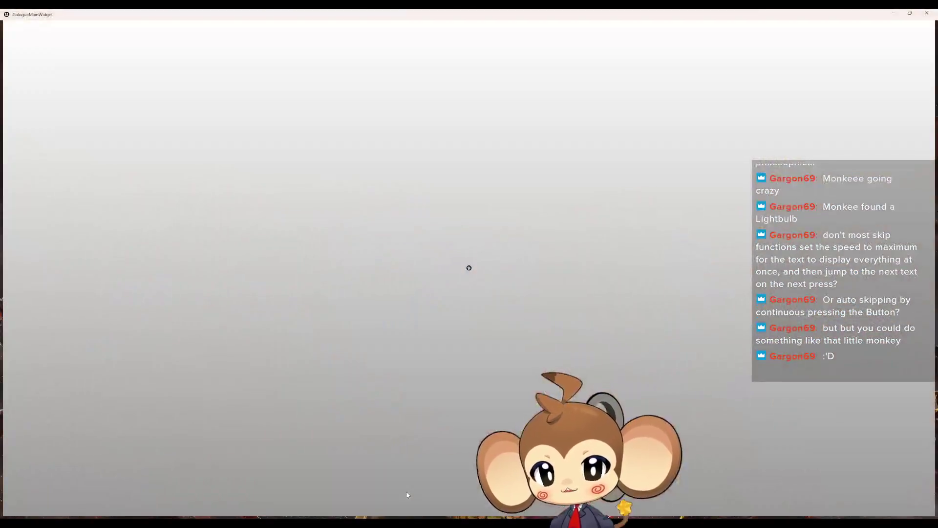
- Place a Text Line Objects getter and add a LENGTH node for the array
key("alt+Tab")
left_click_drag(307, 262, 392, 293)
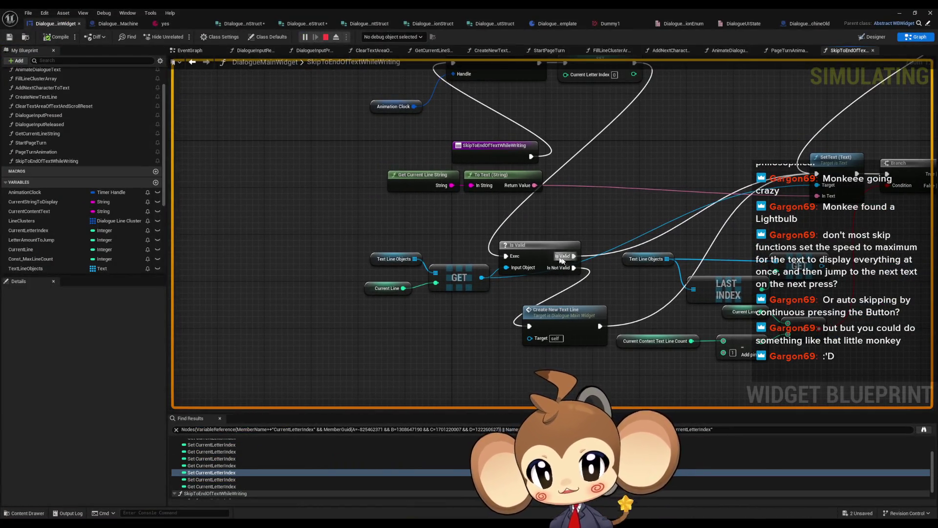
left_click_drag(436, 327, 512, 327)
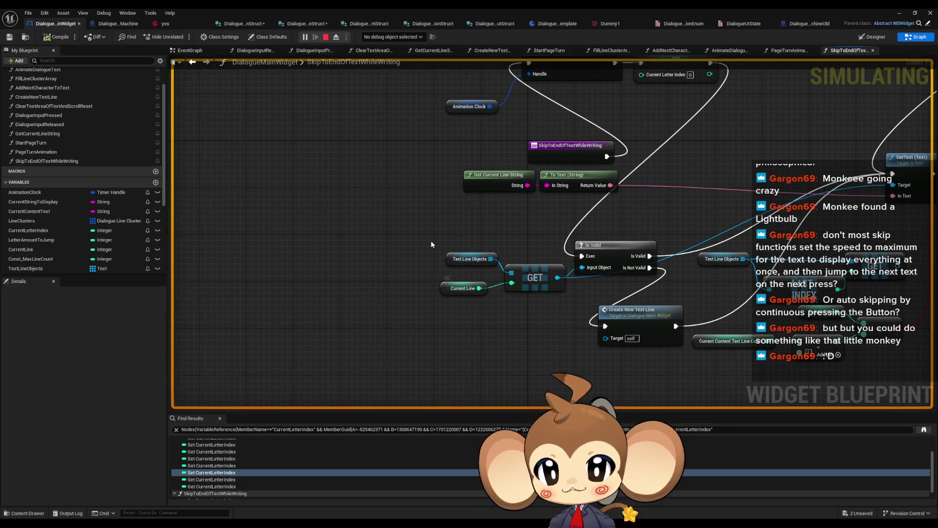
left_click_drag(431, 244, 433, 224)
mouse_move(452, 277)
left_mouse_down()
mouse_move(412, 246)
mouse_move(586, 255)
left_mouse_up()
left_click(471, 238)
key("ctrl+c")
key("ctrl+v")
left_click_drag(300, 262, 345, 253)
key("Escape")
left_click(348, 258)
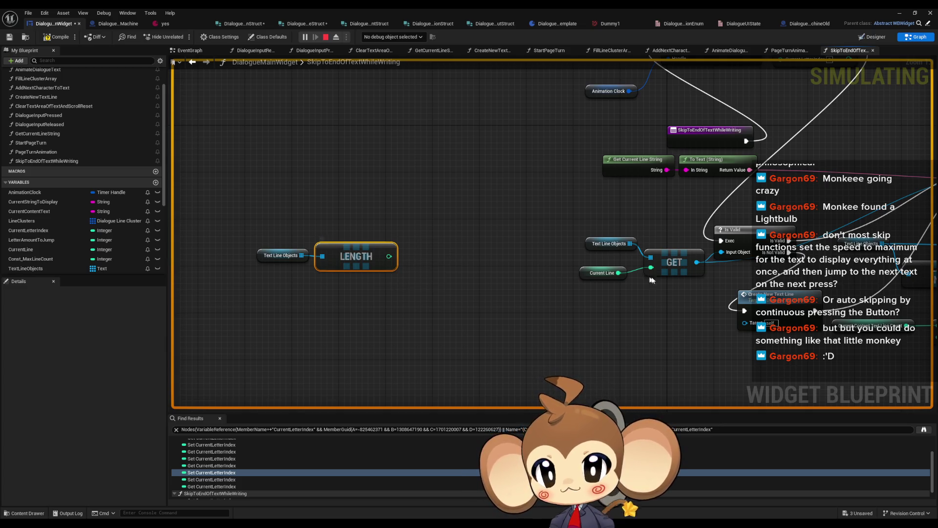
- Compare a copied Current Line getter against LENGTH with a less-than node
left_click(602, 273)
key("ctrl+c")
key("ctrl+v")
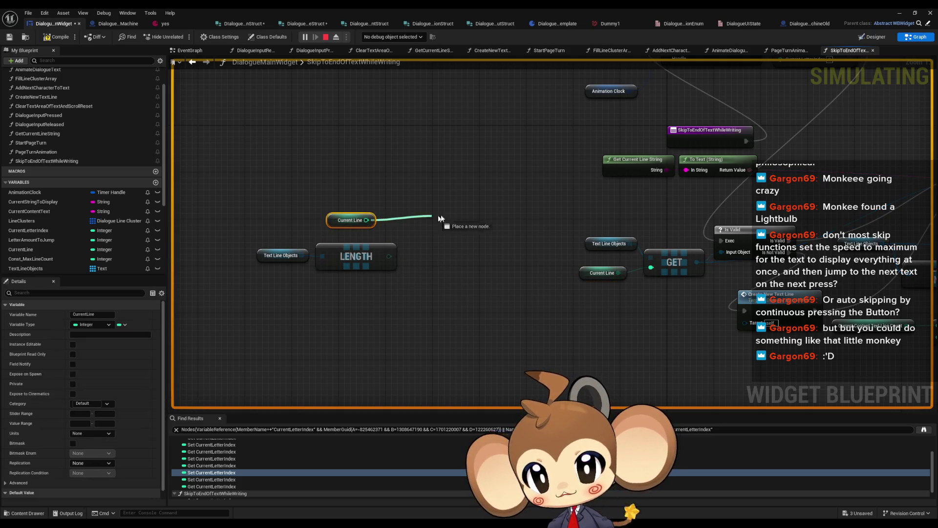
left_click_drag(367, 220, 444, 215)
type("<")
left_click(472, 253)
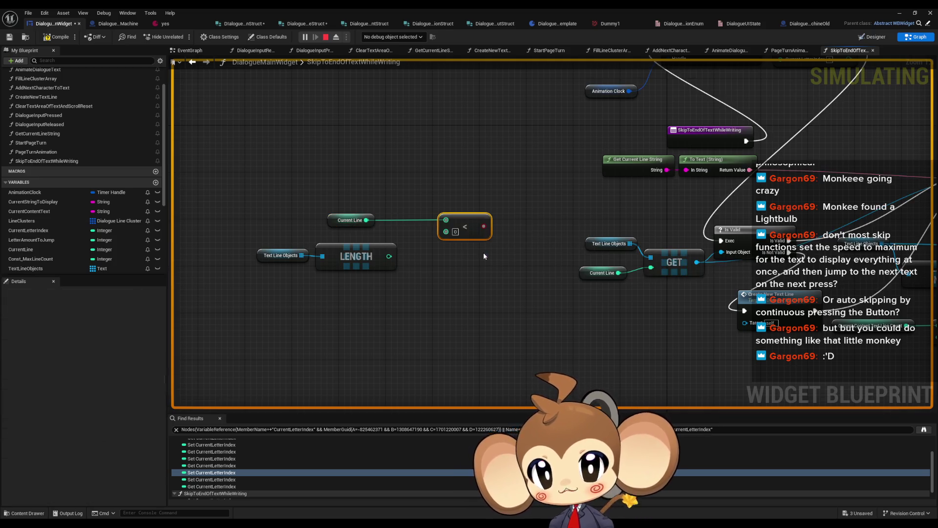
left_click_drag(390, 256, 457, 233)
left_click_drag(469, 226, 437, 244)
left_click_drag(345, 220, 363, 232)
mouse_move(256, 215)
left_mouse_down()
mouse_move(398, 272)
mouse_move(460, 274)
left_mouse_up()
mouse_move(453, 247)
left_mouse_down()
mouse_move(370, 254)
mouse_move(399, 247)
mouse_move(277, 285)
left_mouse_up()
- Add a Branch with False wired to Create New Text Line and SET feeding it, then stop simulation
type("branch")
key("Return")
left_click_drag(224, 320, 802, 222)
left_click_drag(286, 299, 631, 351)
mouse_move(312, 296)
left_mouse_down()
mouse_move(802, 121)
mouse_move(758, 87)
left_mouse_up()
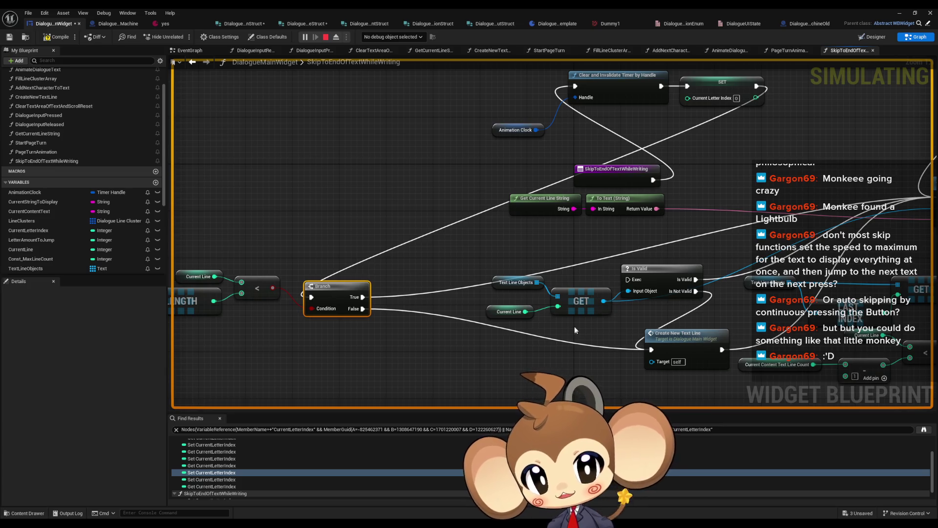
scroll(568, 320, "down", 2)
mouse_move(624, 279)
left_mouse_down()
mouse_move(333, 266)
mouse_move(220, 273)
mouse_move(642, 267)
left_mouse_up()
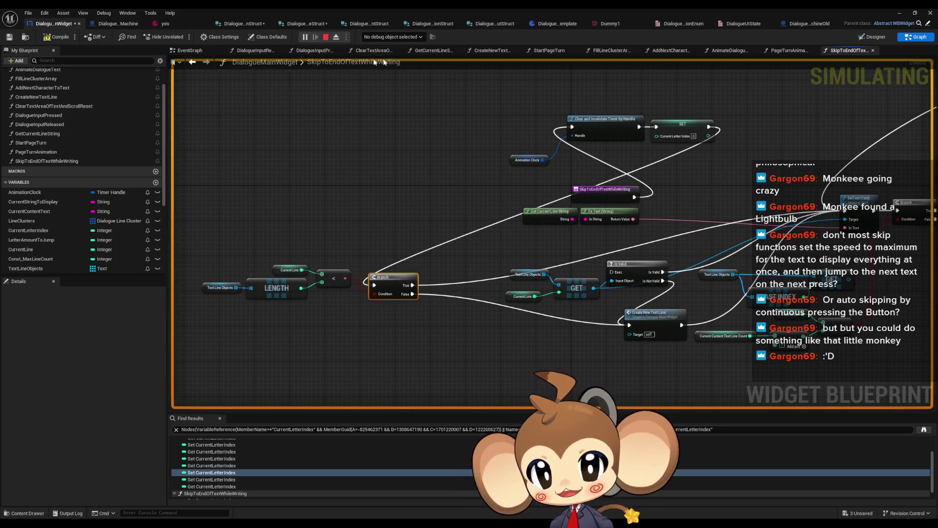
left_click(326, 37)
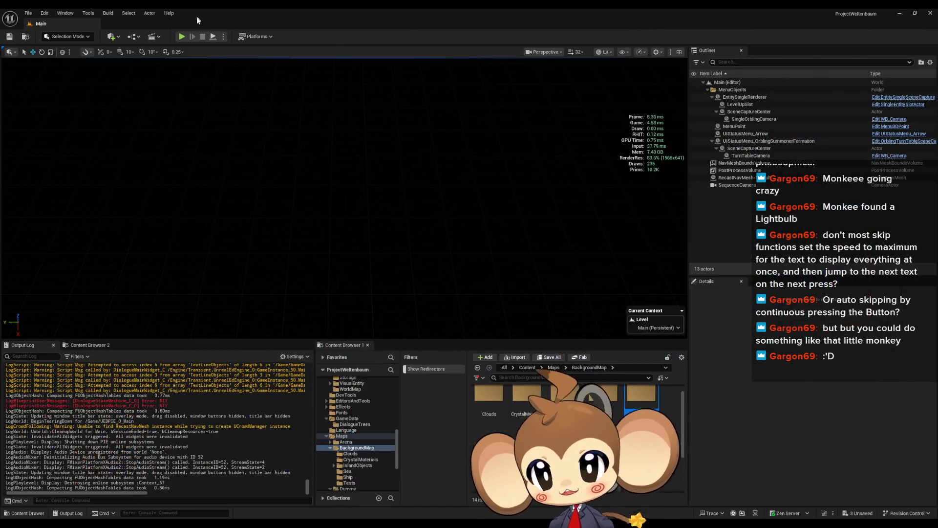
- Start a playtest, choose New Game, and click through the opening dialogue lines
left_click(181, 36)
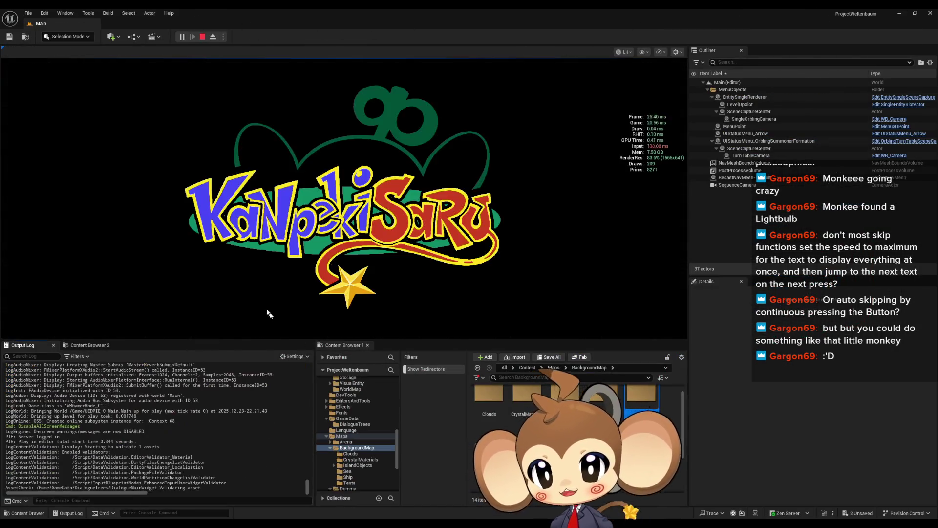
left_click(93, 291)
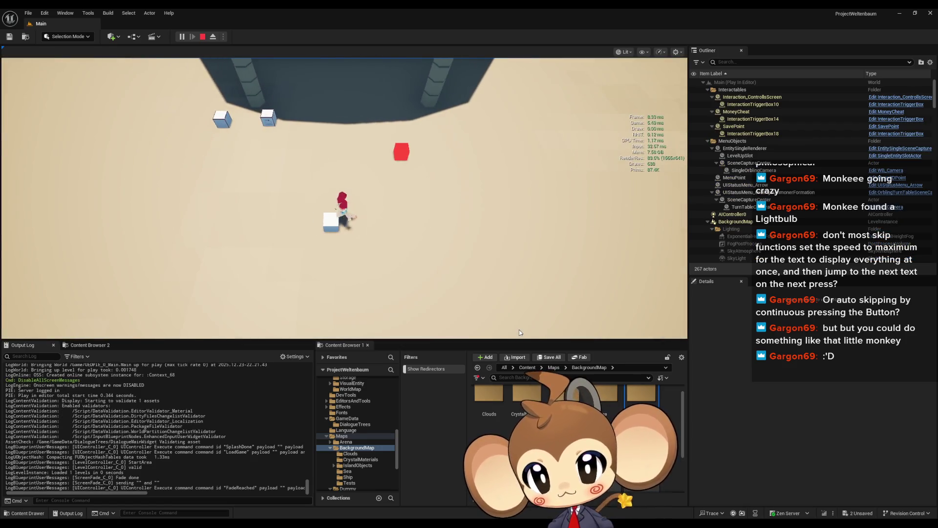
left_click(519, 330)
left_click(519, 330)
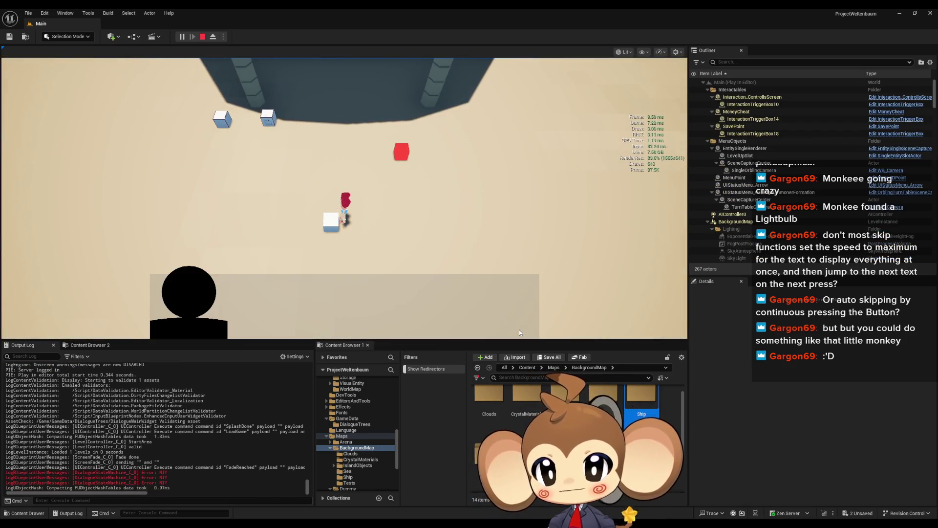
left_click(519, 329)
left_click(520, 330)
left_click(520, 329)
left_click(519, 329)
left_click(519, 329)
- Click through the remaining speakers and Mira pages to the Hello line, then stop the session
left_click(519, 330)
left_click(520, 330)
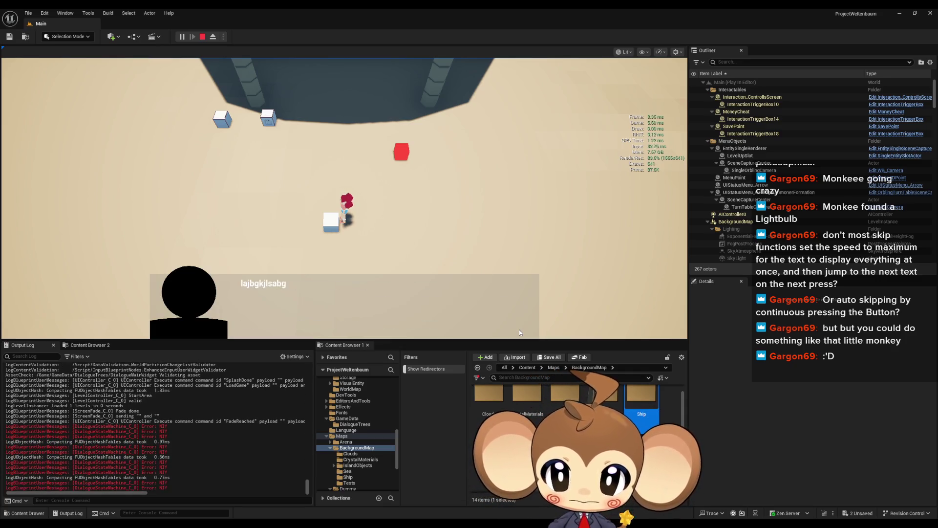
left_click(519, 330)
left_click(519, 330)
left_click(519, 330)
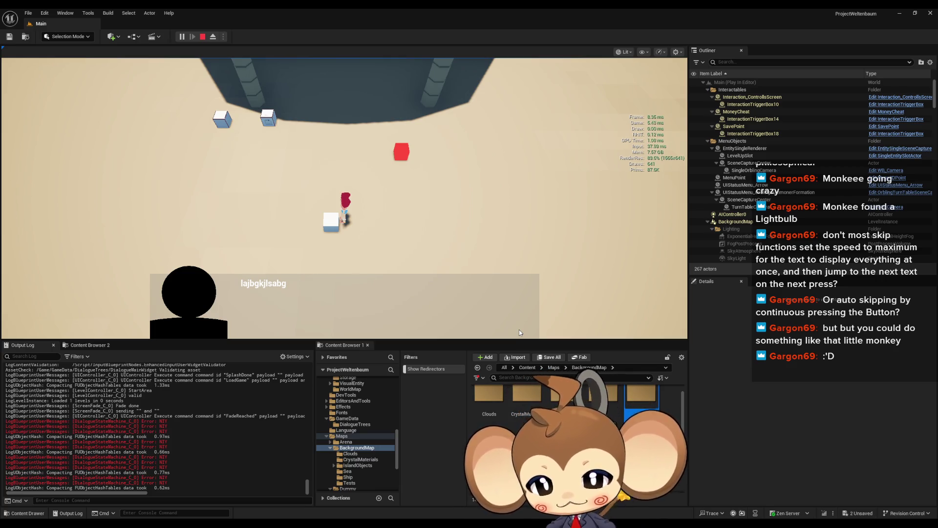
left_click(519, 329)
left_click(519, 329)
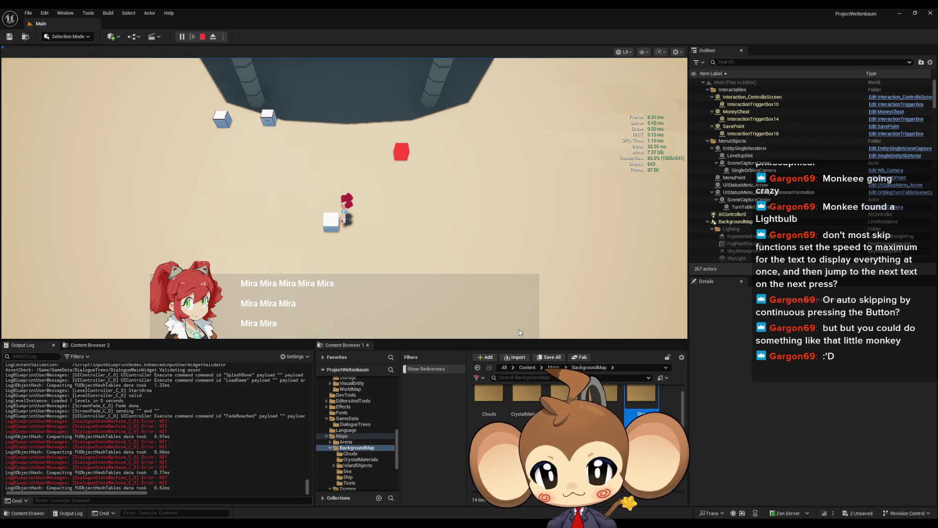
left_click(519, 329)
left_click(520, 329)
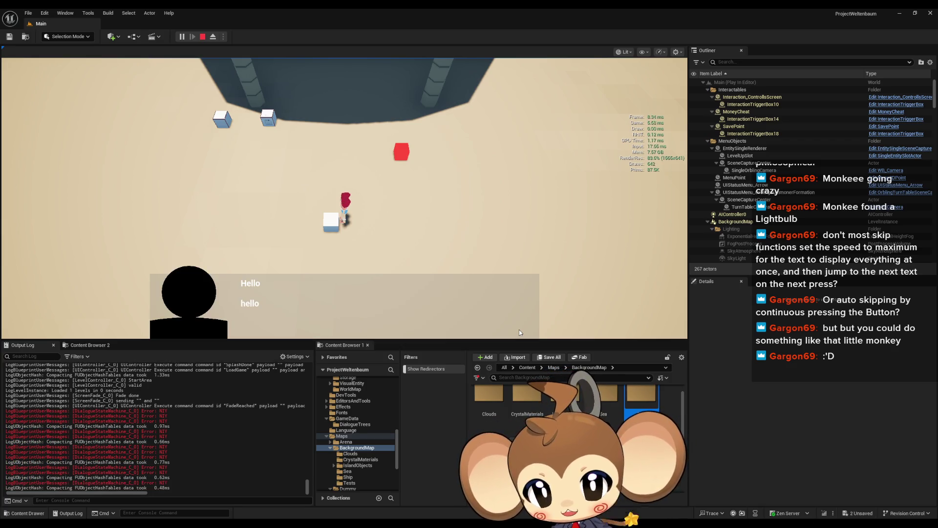
left_click(203, 37)
- Save the dialogue widget blueprint with Ctrl+S
mouse_move(363, 518)
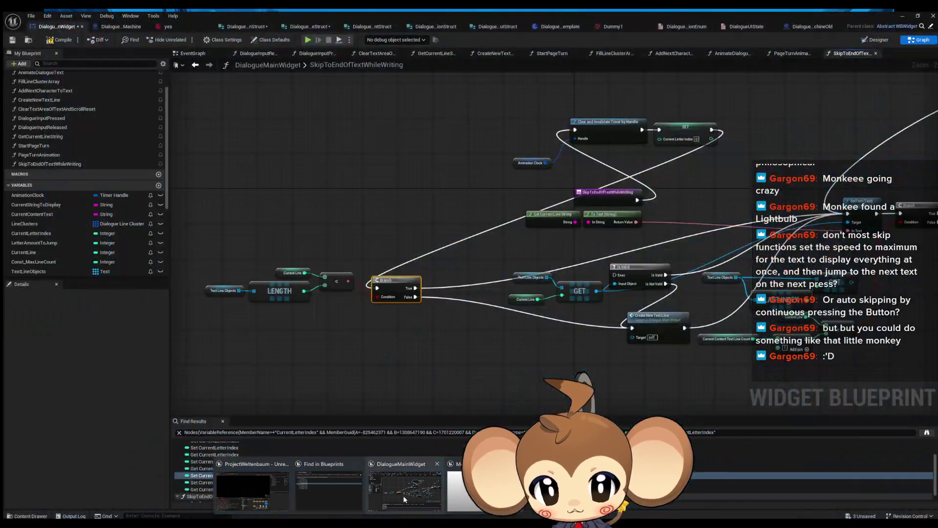
left_click(404, 495)
key("ctrl+s")
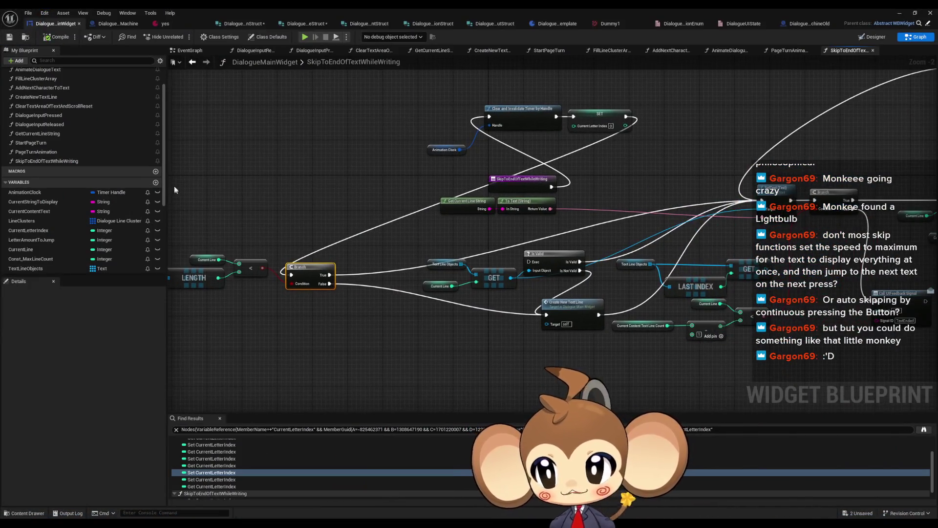
- In the 'yes' dialogue asset, change both entries' ClockTickRate from 0.1 to 0.05, then return to the widget blueprint
left_click(179, 22)
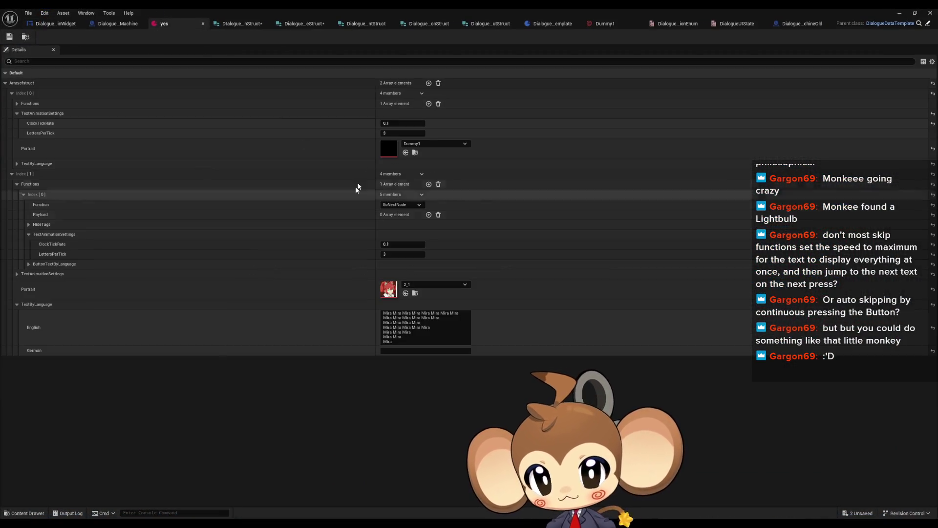
left_click(391, 133)
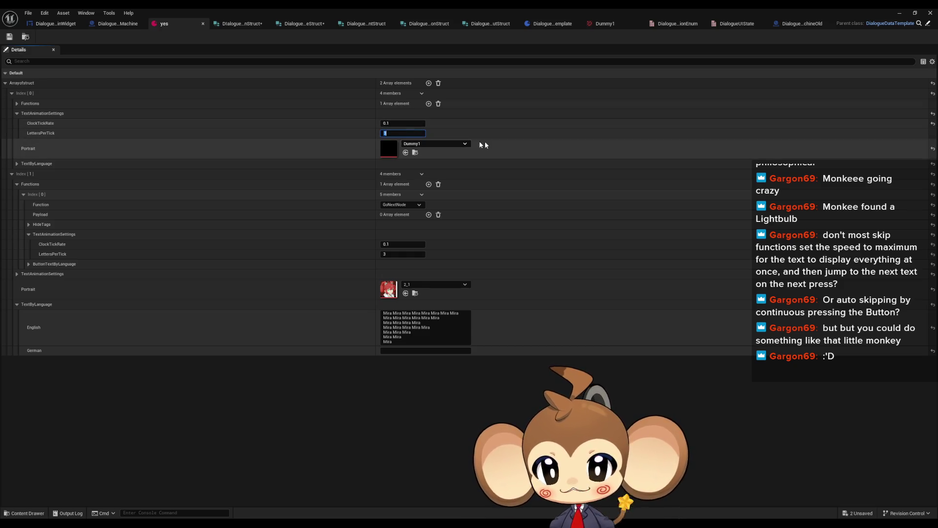
left_click(391, 123)
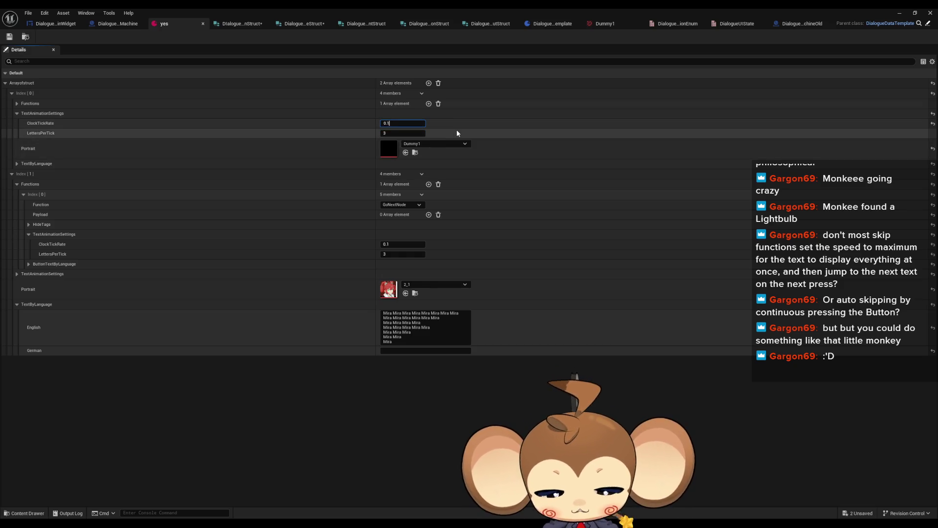
type("0.05")
key("Return")
left_click(391, 244)
type("0.05")
key("Return")
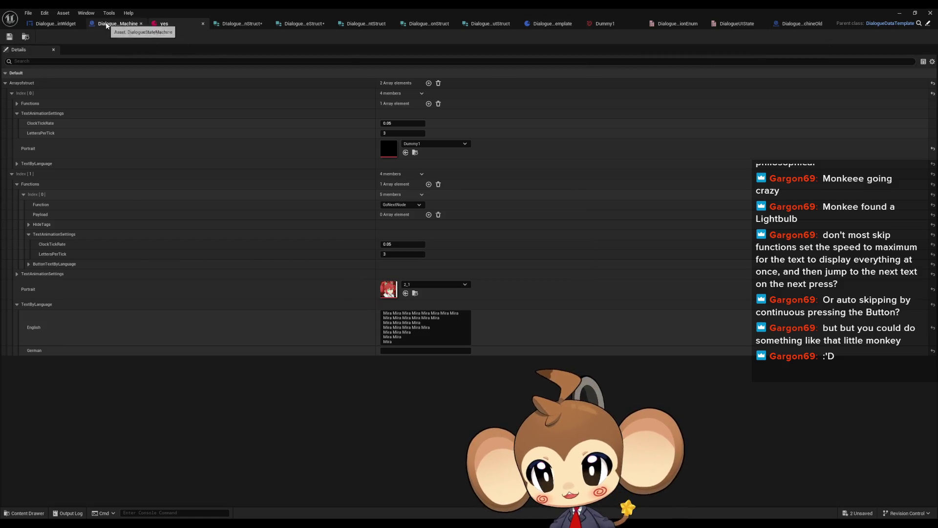
left_click(117, 24)
left_click(60, 24)
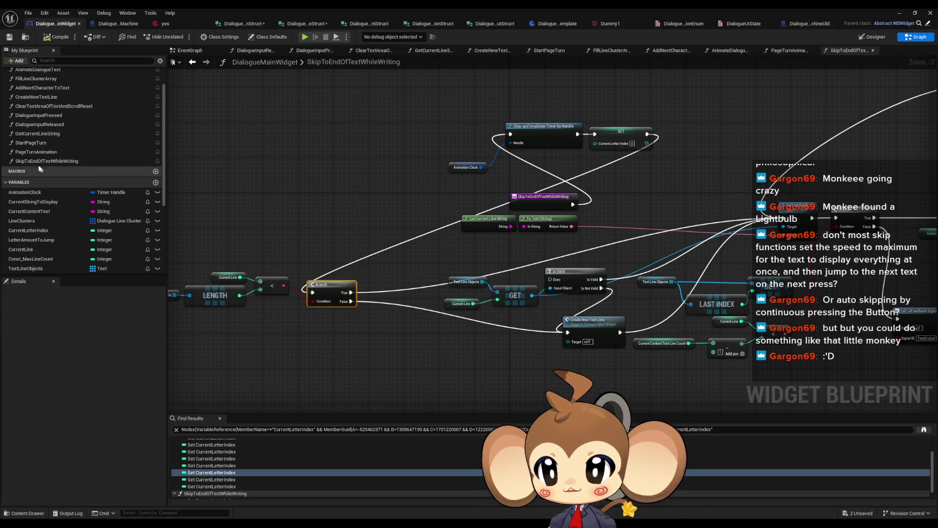
- In the PageTurnAnimation graph, duplicate the Lerp node as an unwired copy below it
double_click(39, 152)
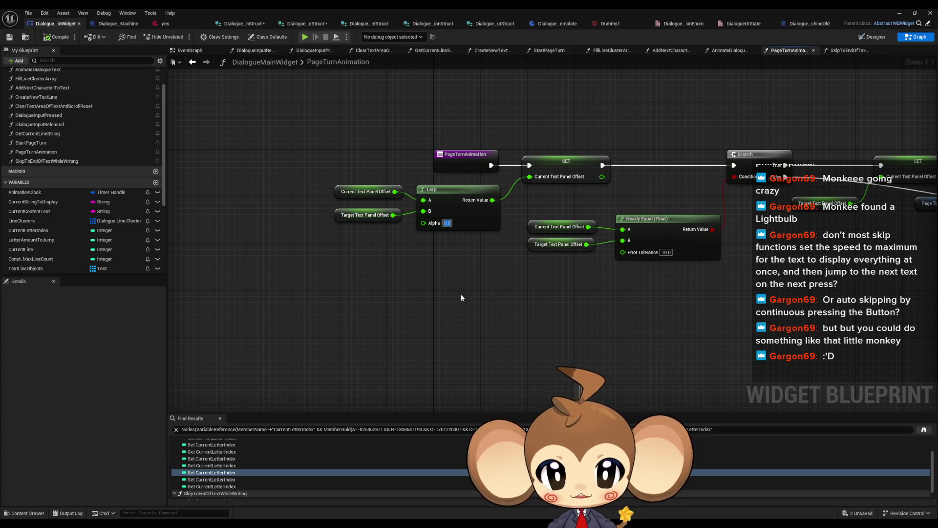
left_click(475, 204)
key("ctrl+c")
key("ctrl+v")
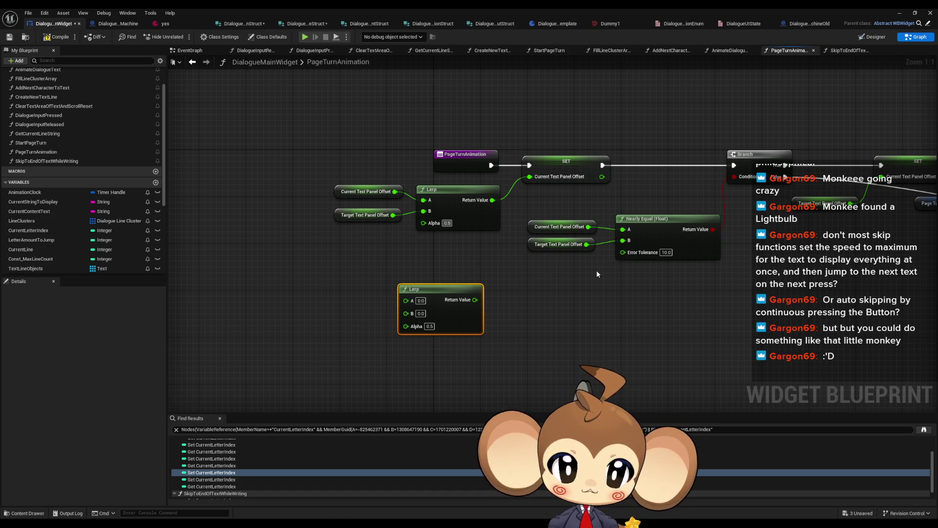
left_click_drag(386, 258, 453, 340)
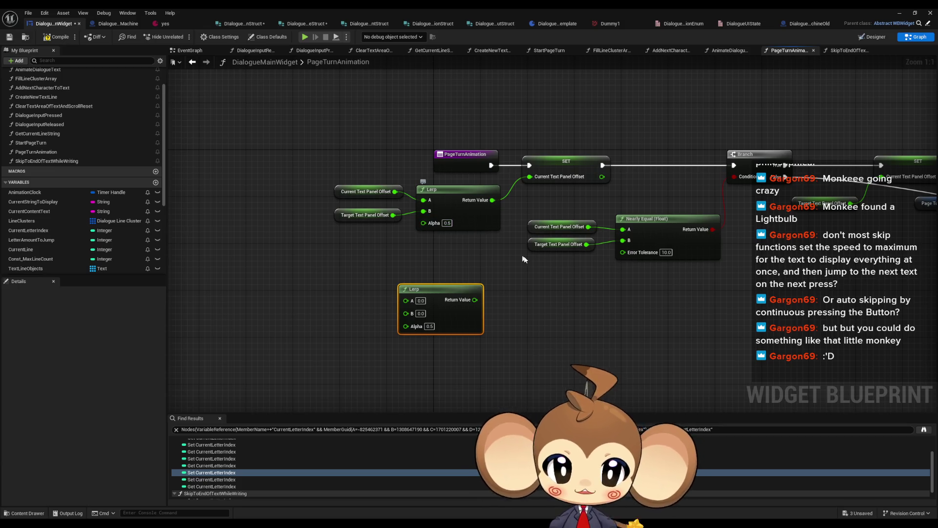
- Set the wired Lerp's Alpha to 0.01 and switch to the level editor
left_click(447, 223)
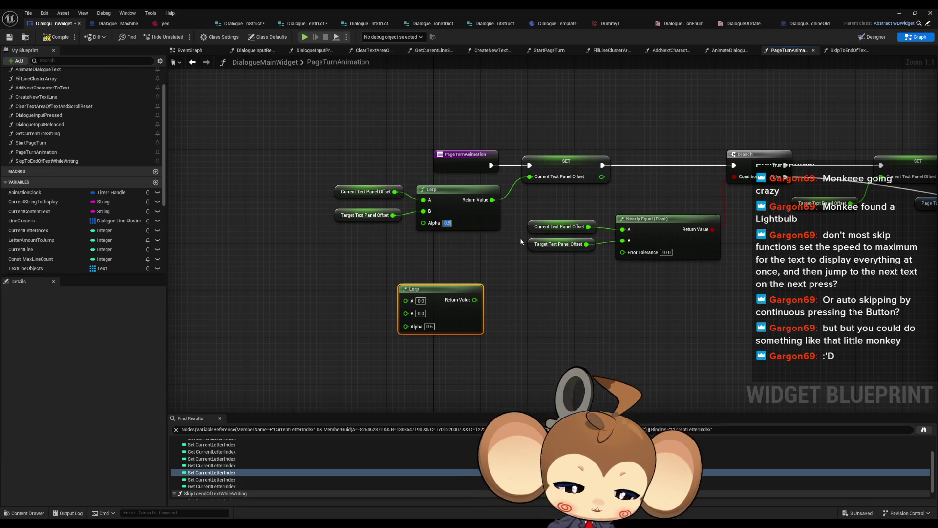
type("0.01")
key("Return")
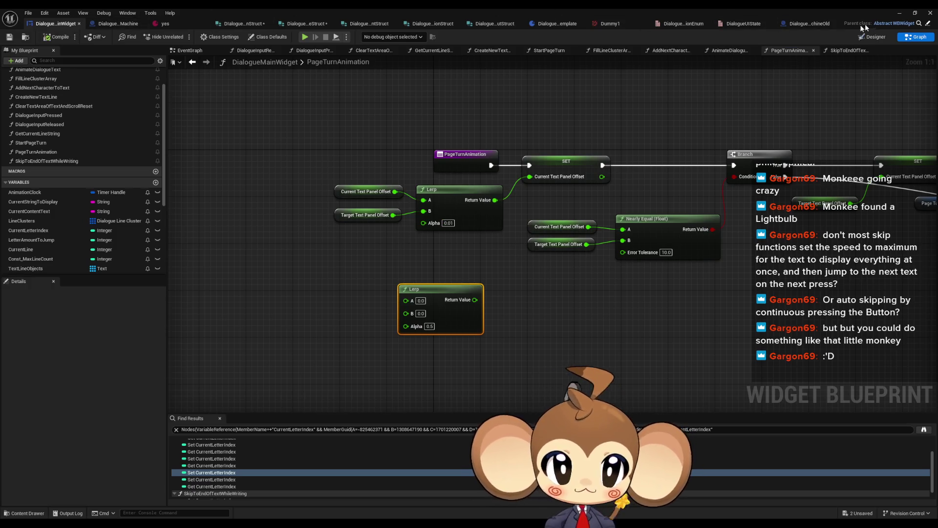
left_click(900, 14)
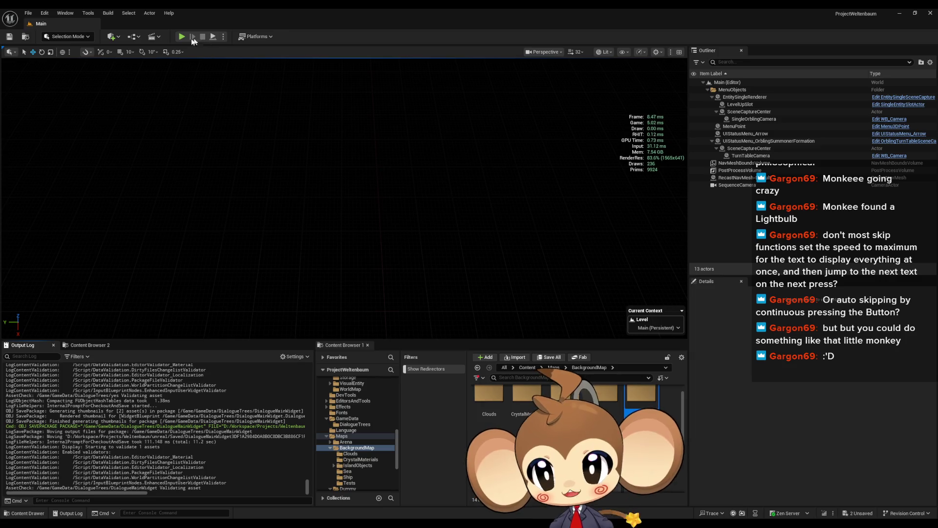
- Run another dialogue playtest, then undo the Lerp Alpha back to 0.5
left_click(182, 37)
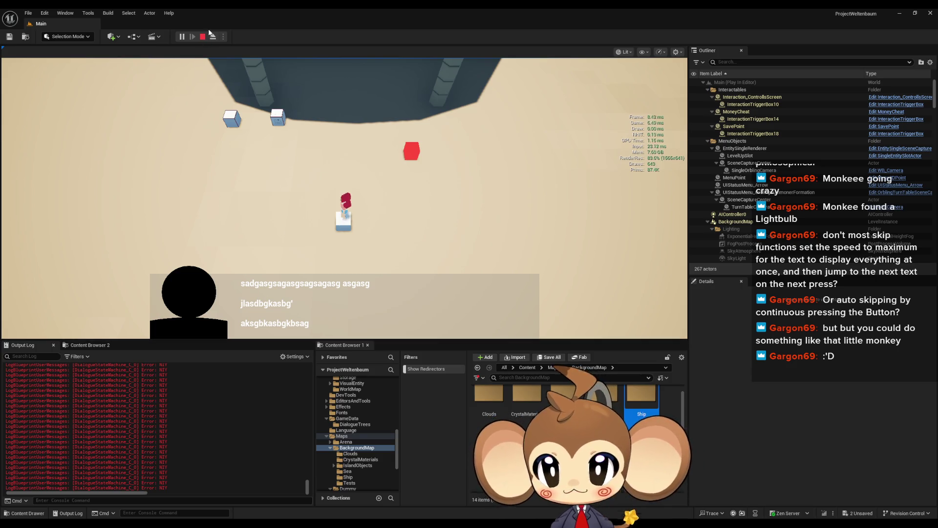
key("Escape")
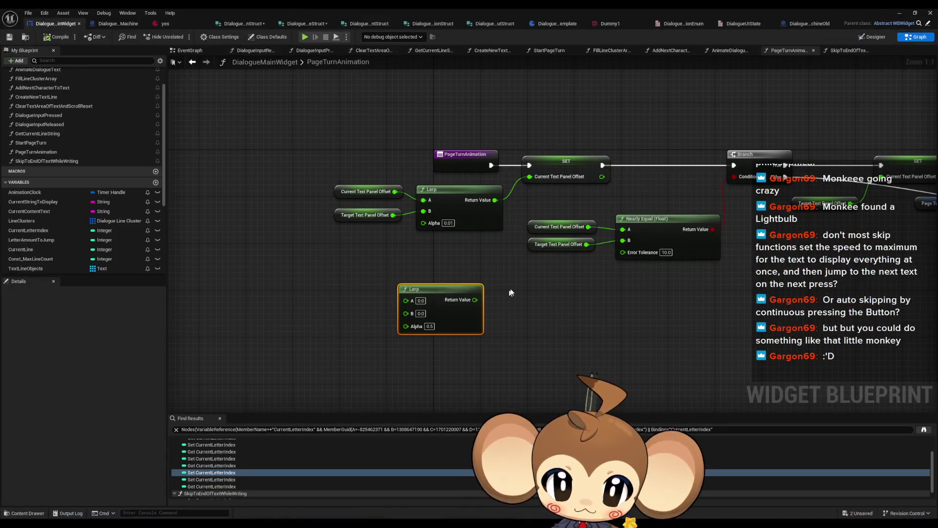
left_click(529, 238)
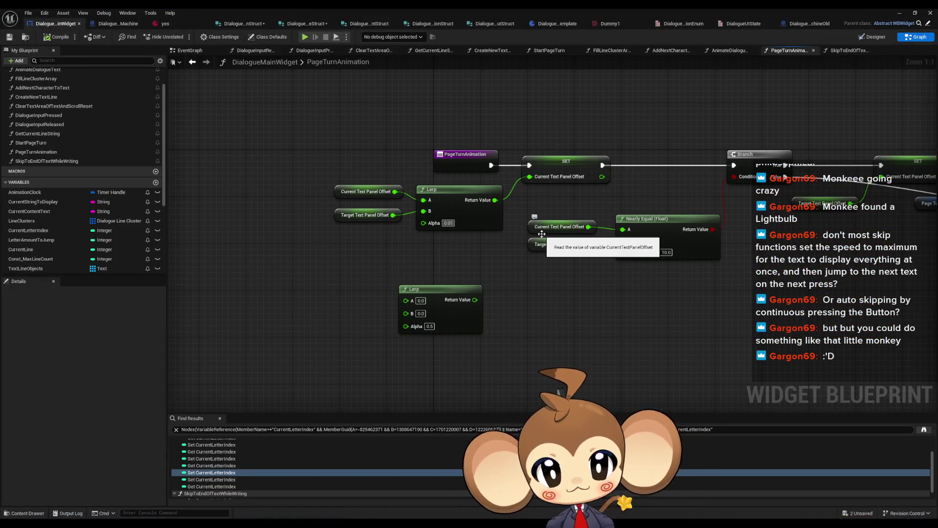
key("ctrl+z")
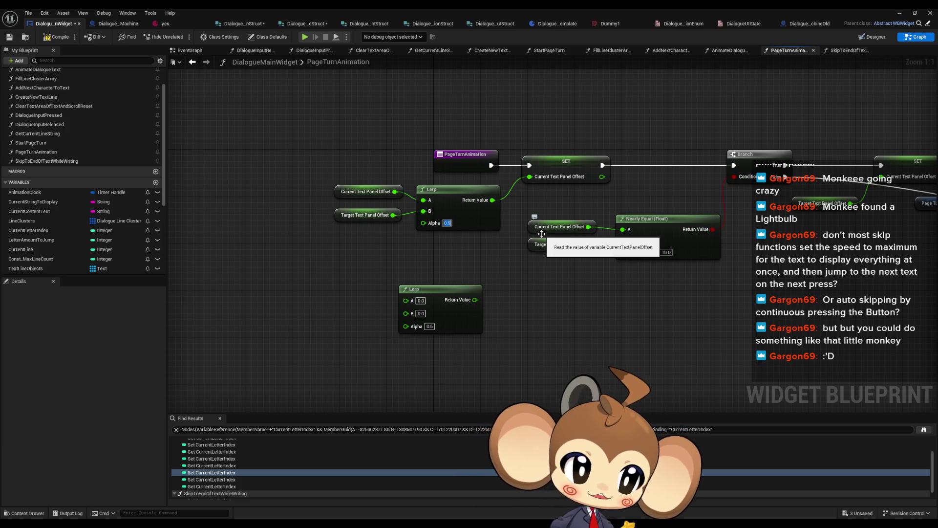
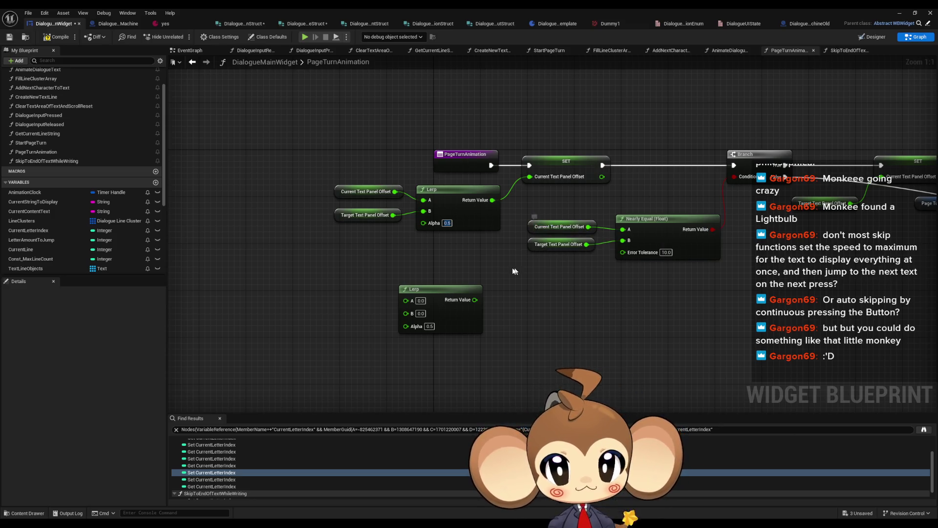
- Delete the unused lower Lerp node from the PageTurnAnimation graph
mouse_move(363, 263)
left_mouse_down()
mouse_move(491, 345)
mouse_move(462, 341)
left_mouse_up()
key("Delete")
mouse_move(581, 343)
left_mouse_down()
mouse_move(434, 364)
mouse_move(253, 315)
mouse_move(272, 300)
left_mouse_up()
scroll(397, 359, "down", 3)
left_click_drag(329, 302, 479, 297)
scroll(328, 239, "up", 3)
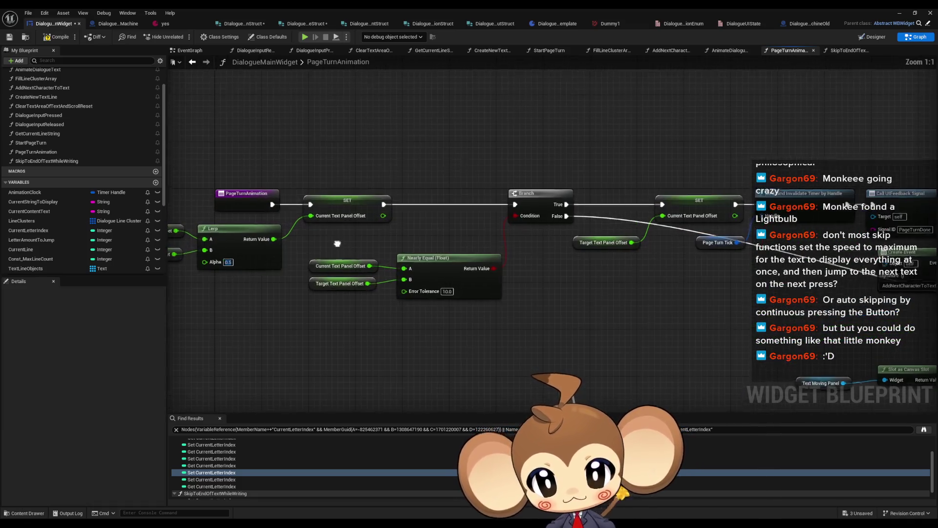
- Pull the Nearly Equal group and the Branch chain closer, then open StartPageTurn
left_click_drag(372, 247, 493, 294)
left_click_drag(492, 260, 381, 288)
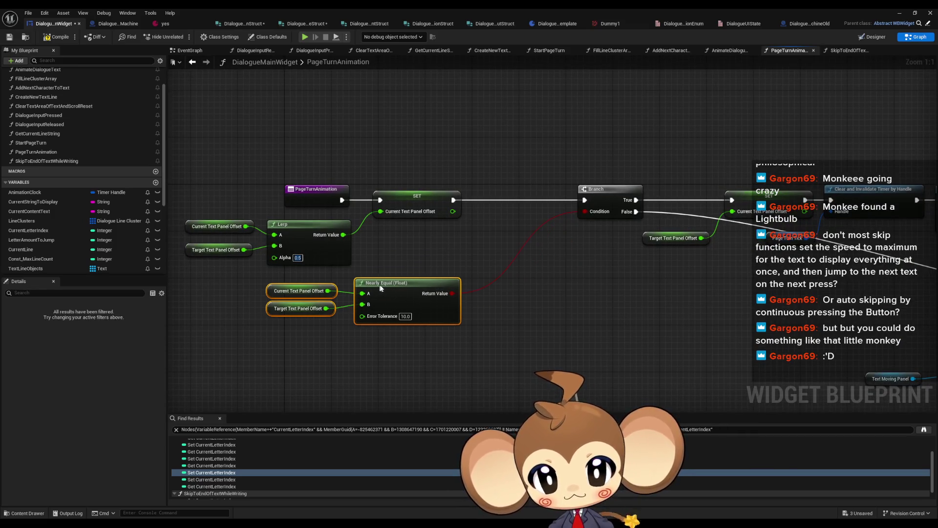
scroll(603, 285, "down", 2)
left_click_drag(631, 210, 555, 292)
scroll(550, 239, "up", 2)
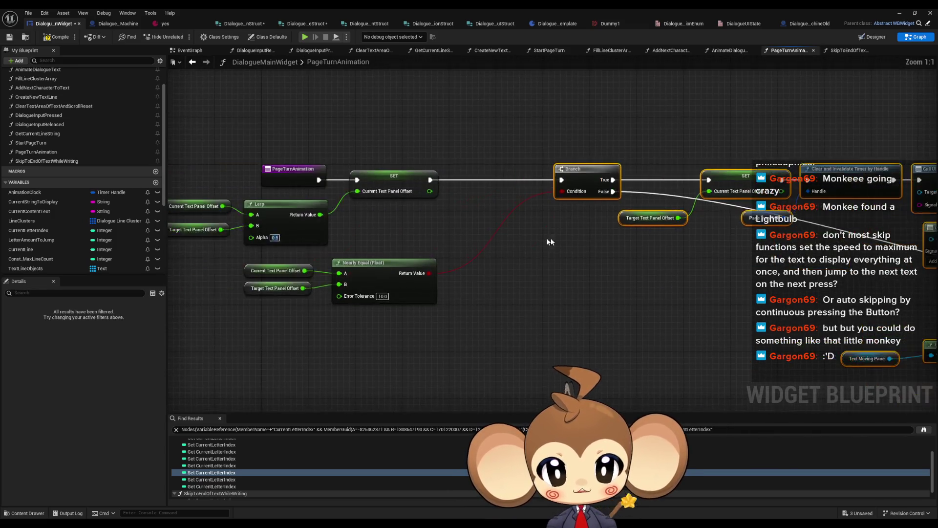
left_click_drag(572, 183, 490, 184)
left_click(523, 289)
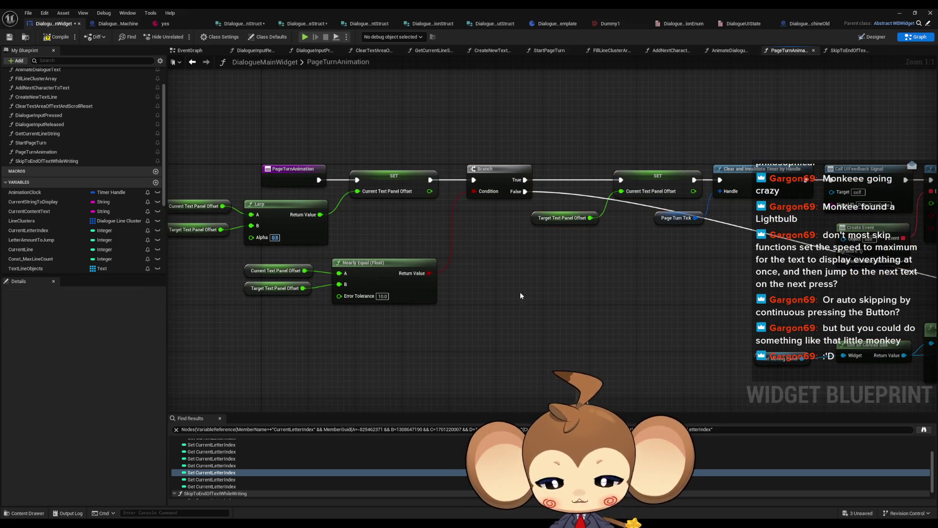
scroll(26, 149, "up", 2)
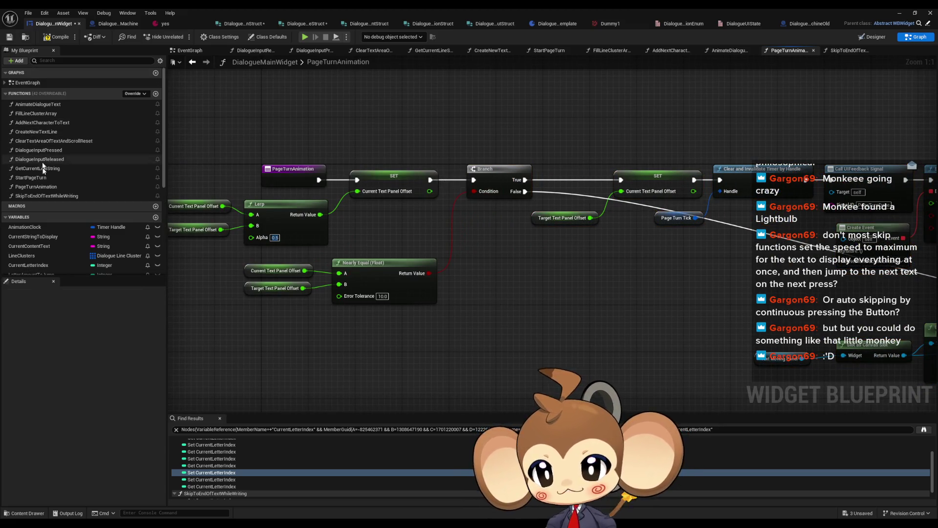
double_click(42, 179)
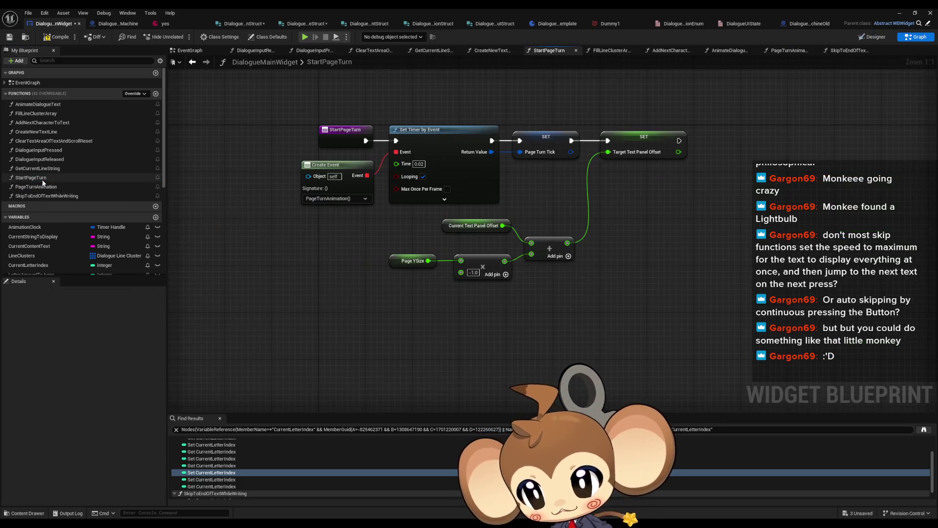
- Open SkipToEndOfTextWhileWriting and undo an accidental deletion of the GET nodes
double_click(43, 196)
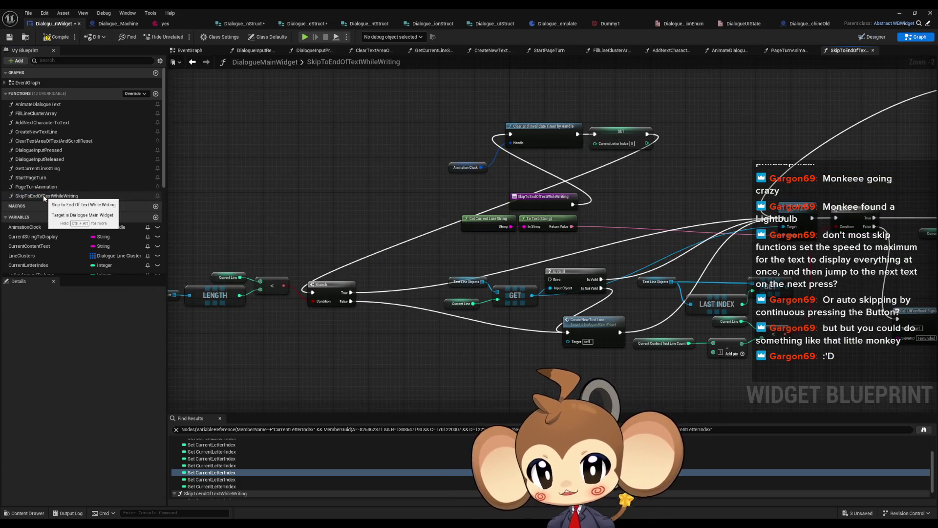
scroll(477, 229, "up", 4)
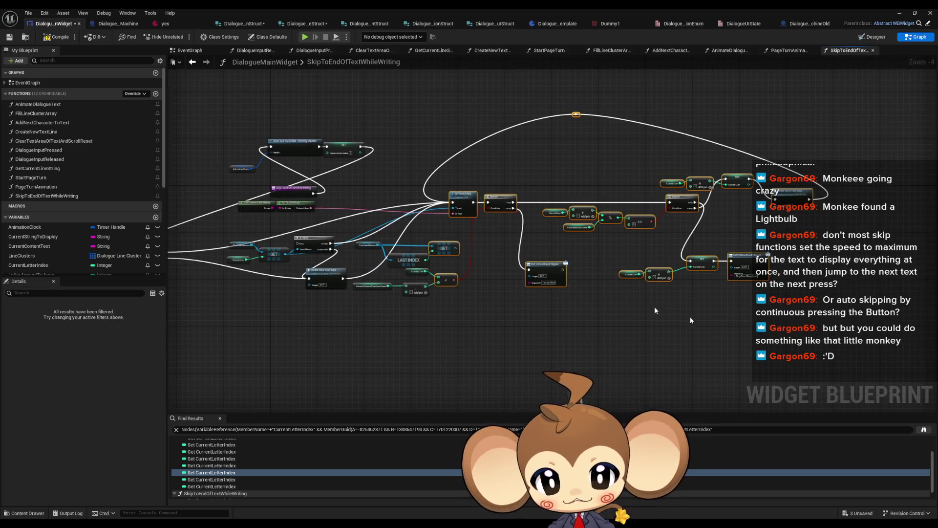
mouse_move(586, 193)
left_mouse_down()
mouse_move(523, 307)
mouse_move(508, 297)
left_mouse_up()
left_click_drag(349, 232, 510, 311)
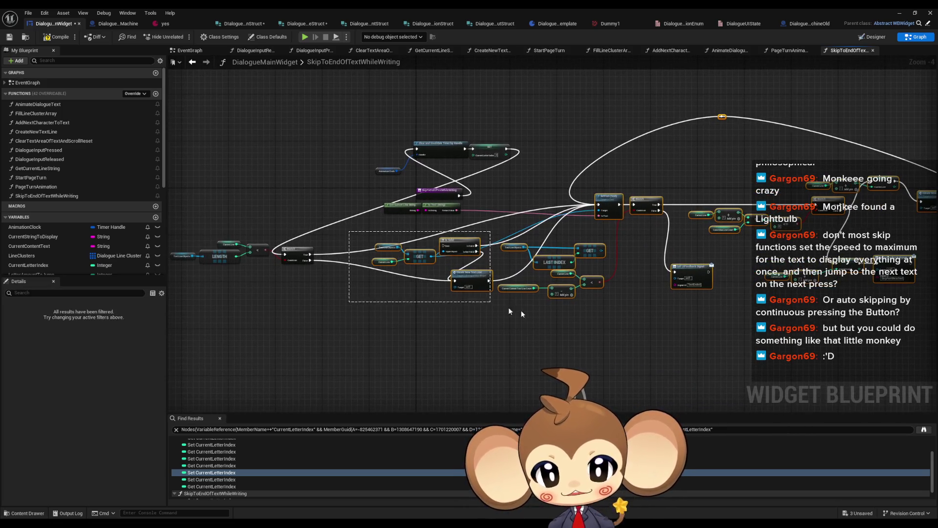
left_click_drag(446, 240, 601, 307)
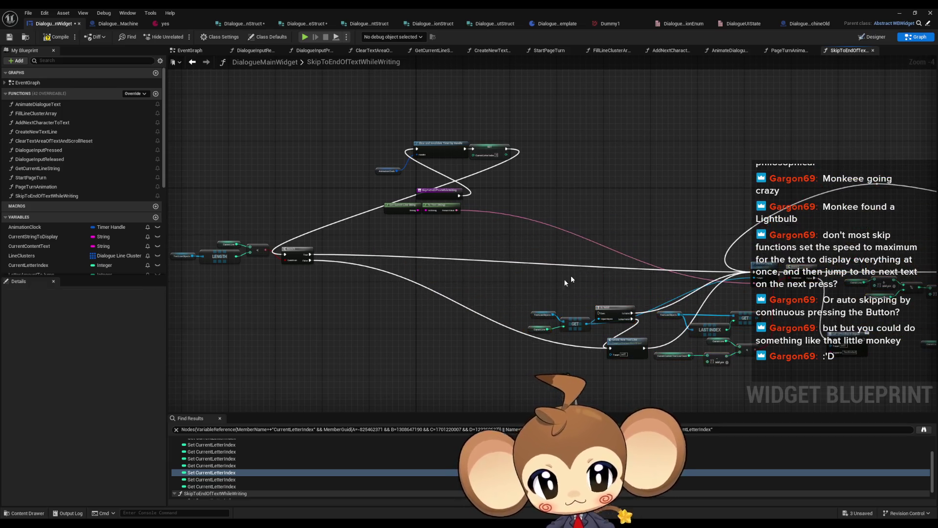
key("Delete")
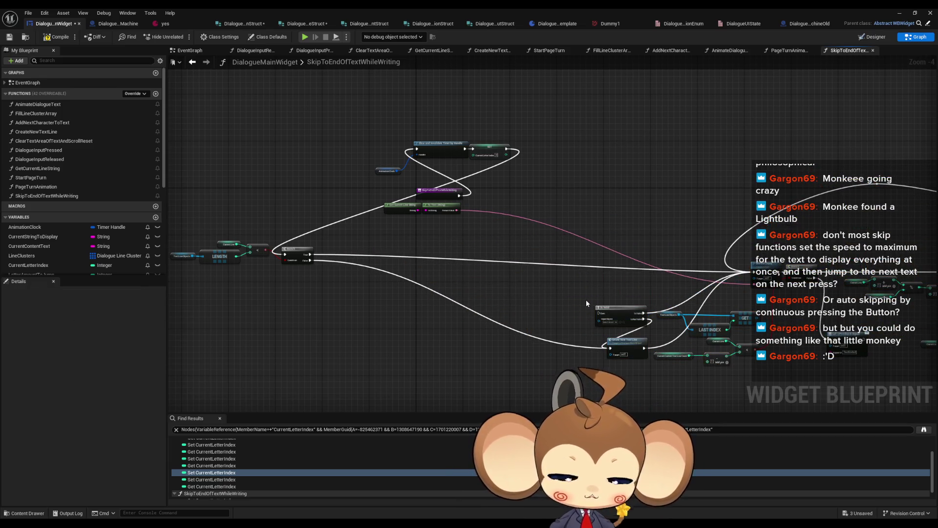
key("ctrl+z")
- Delete the Is Valid check node
scroll(636, 259, "up", 4)
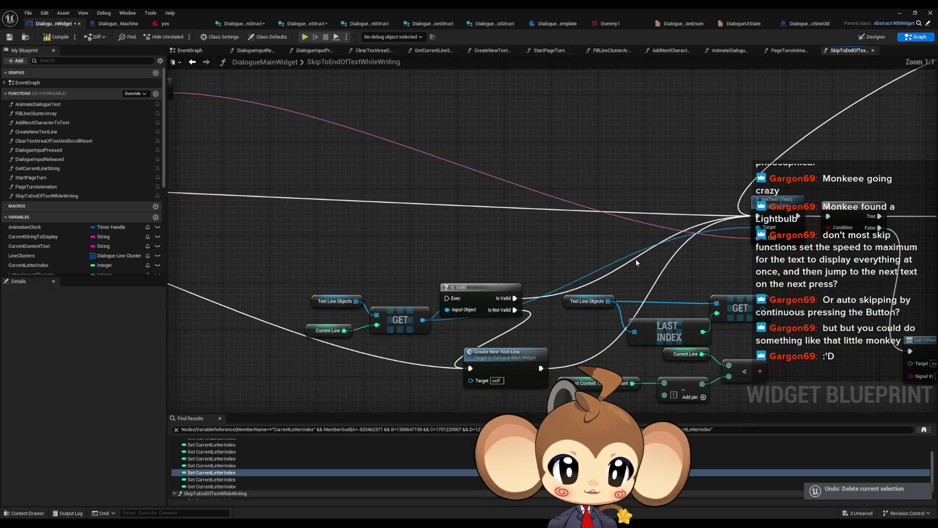
mouse_move(474, 290)
left_mouse_down()
mouse_move(403, 168)
mouse_move(248, 147)
mouse_move(462, 149)
mouse_move(414, 153)
left_mouse_up()
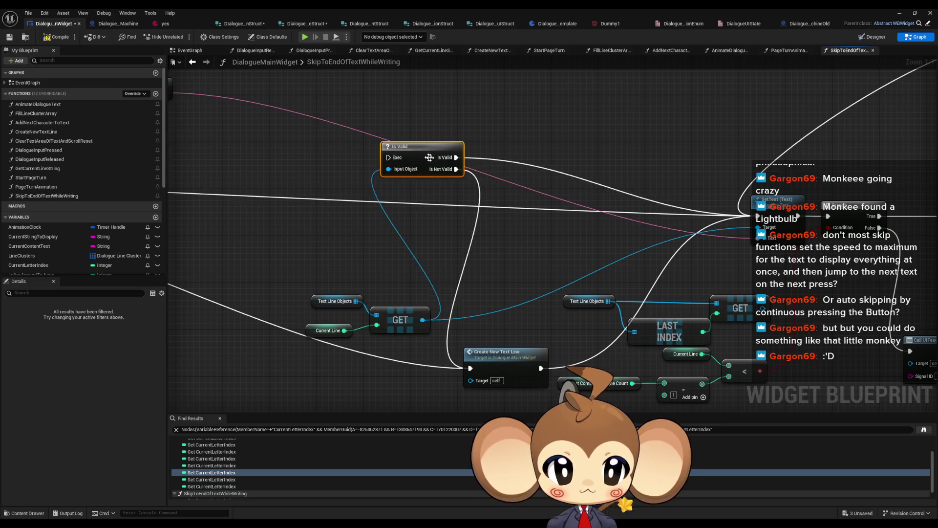
mouse_move(863, 203)
left_mouse_down()
mouse_move(936, 203)
mouse_move(589, 159)
mouse_move(401, 169)
left_mouse_up()
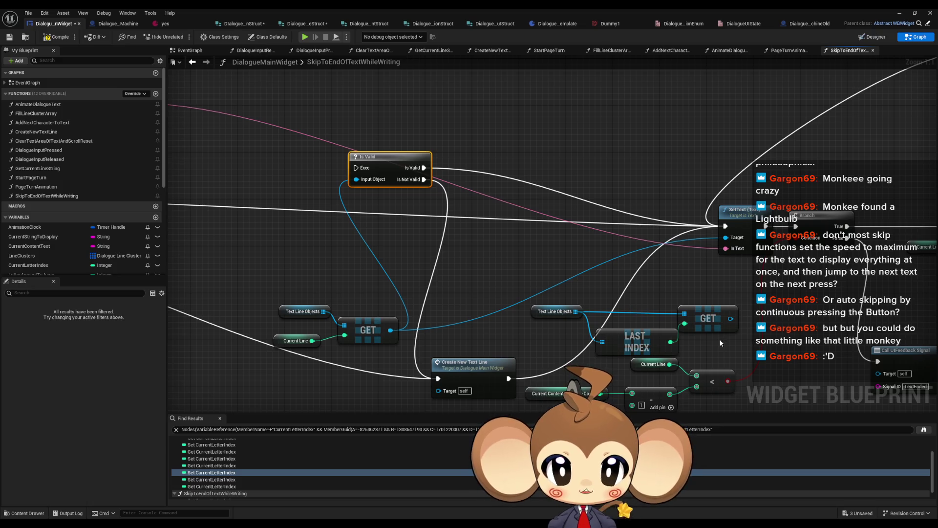
key("Delete")
- Delete the Text Line Objects, LAST INDEX and GET lookup nodes
mouse_move(551, 333)
left_mouse_down()
mouse_move(541, 293)
mouse_move(567, 273)
left_mouse_up()
mouse_move(540, 245)
left_mouse_down()
mouse_move(755, 298)
mouse_move(439, 196)
mouse_move(483, 183)
mouse_move(562, 244)
left_mouse_up()
key("Delete")
mouse_move(512, 212)
left_mouse_down()
mouse_move(562, 219)
mouse_move(455, 217)
mouse_move(207, 125)
mouse_move(267, 97)
mouse_move(264, 147)
left_mouse_up()
left_click(276, 200)
- Undo the stray move and line up Clear Timer, SET and Branch beside the entry node
key("ctrl+z")
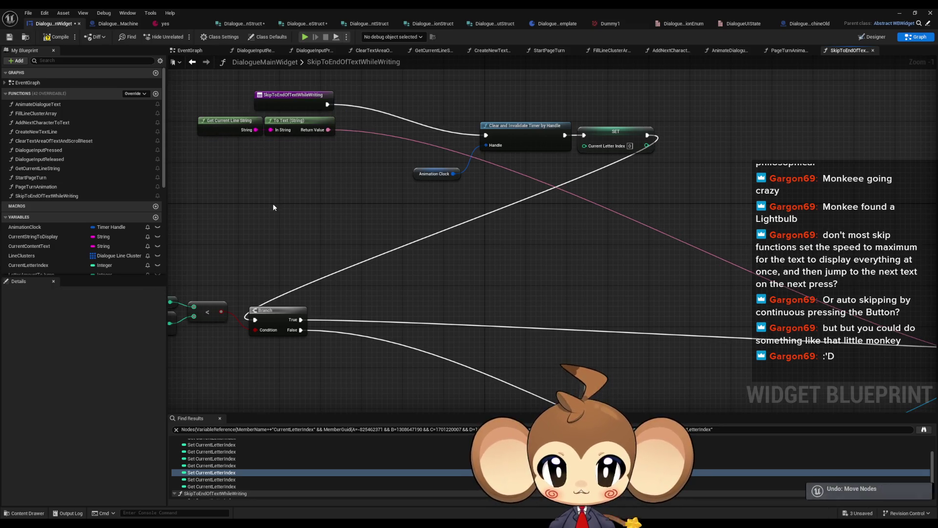
key("ctrl+z")
left_click(431, 237)
key("Delete")
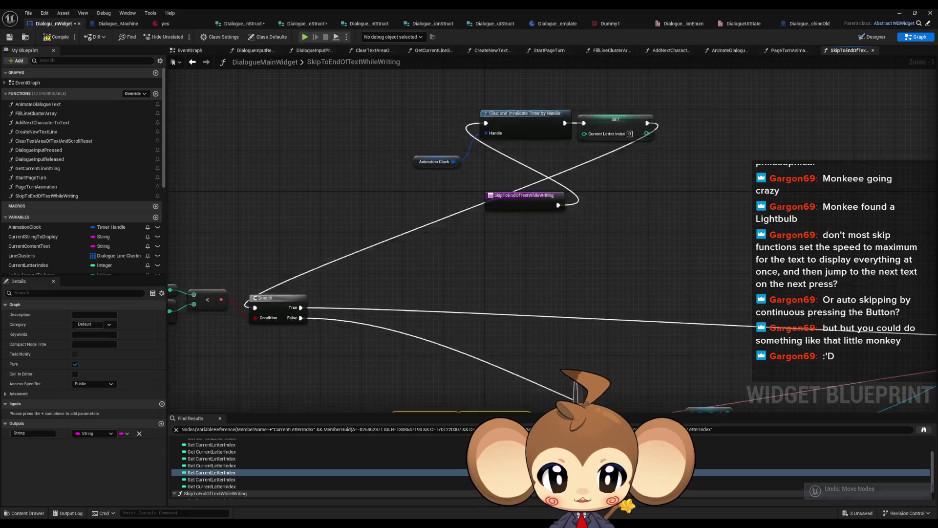
left_click_drag(406, 131, 587, 209)
left_click_drag(486, 190, 584, 274)
left_click_drag(380, 234, 467, 296)
scroll(482, 295, "down", 2)
left_click_drag(345, 296, 742, 224)
- Arrange the comparison nodes, SetText, Create New Text Line and GET around the Branch
left_click_drag(206, 261, 373, 329)
mouse_move(301, 296)
left_mouse_down()
mouse_move(700, 254)
mouse_move(519, 246)
left_mouse_up()
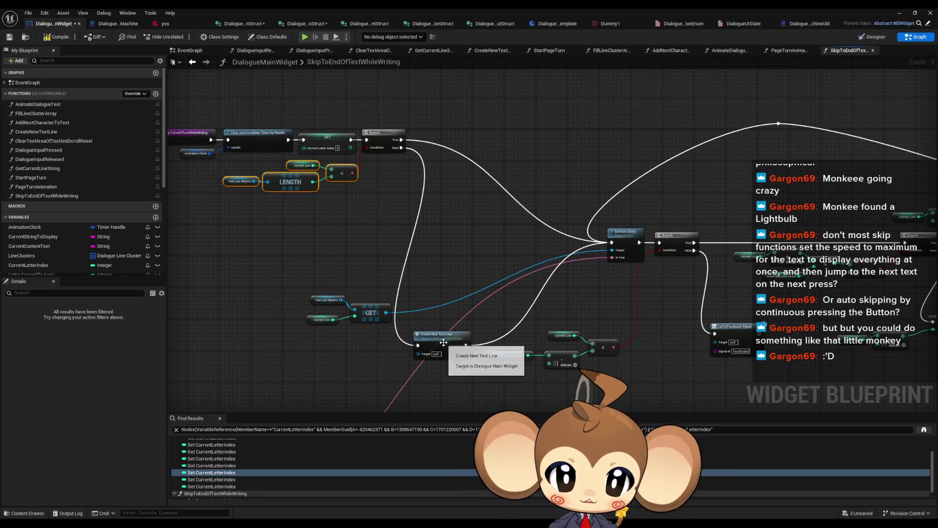
left_click_drag(442, 337, 445, 196)
left_click_drag(591, 215, 534, 235)
mouse_move(564, 282)
left_mouse_down()
mouse_move(527, 161)
mouse_move(541, 149)
mouse_move(491, 161)
mouse_move(478, 155)
left_mouse_up()
scroll(527, 160, "up", 3)
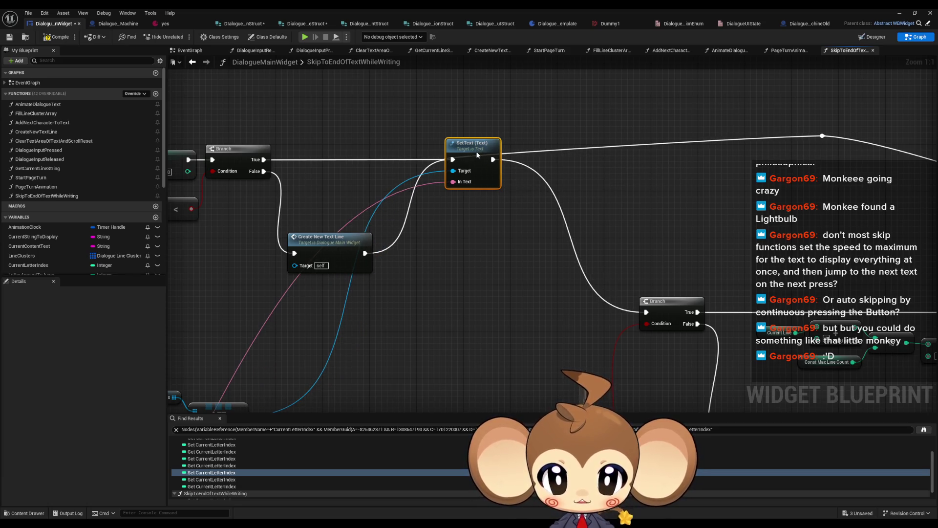
left_click_drag(339, 242, 348, 297)
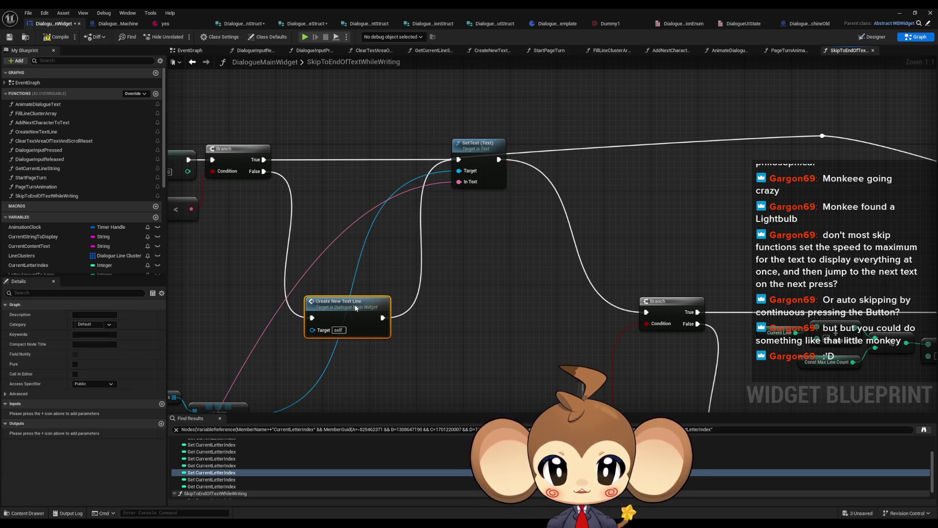
mouse_move(298, 313)
left_mouse_down()
mouse_move(442, 364)
mouse_move(478, 237)
mouse_move(600, 113)
left_mouse_up()
left_click(455, 224)
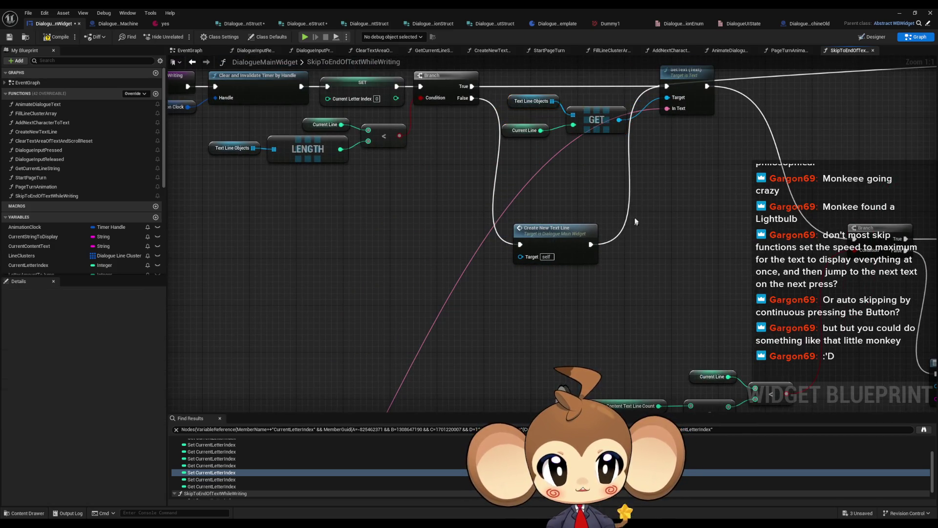
- Move the Get Current Line String and To Text nodes up beside GET
scroll(455, 224, "down", 6)
left_click_drag(463, 226, 506, 285)
scroll(616, 128, "up", 4)
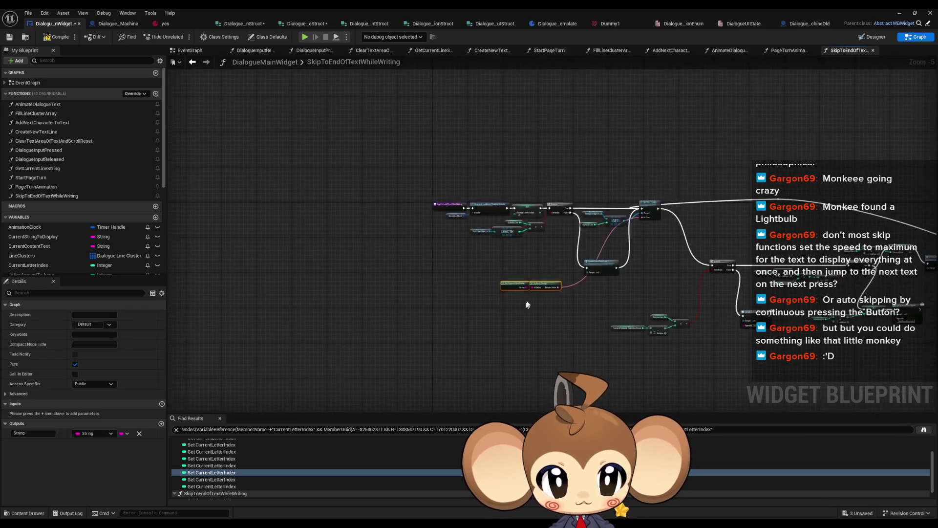
left_click_drag(567, 269, 714, 146)
scroll(714, 146, "down", 2)
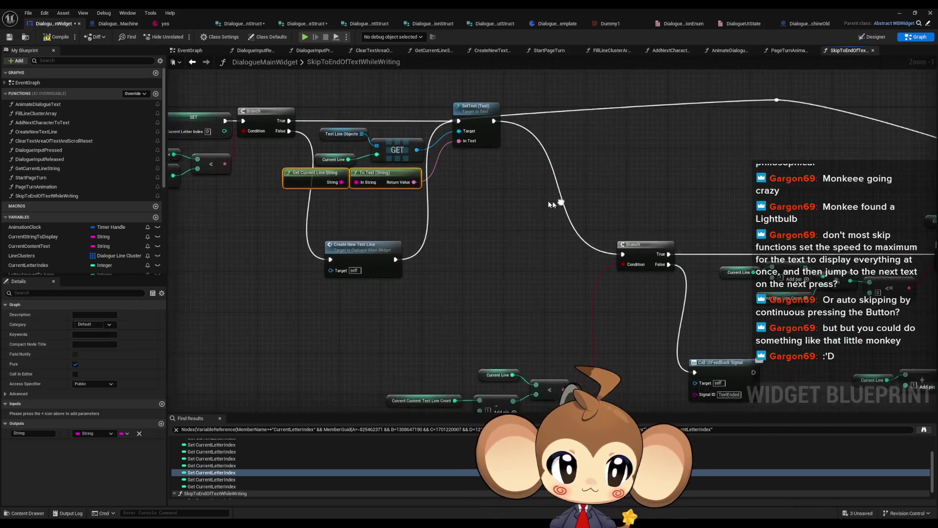
left_click_drag(378, 255, 345, 254)
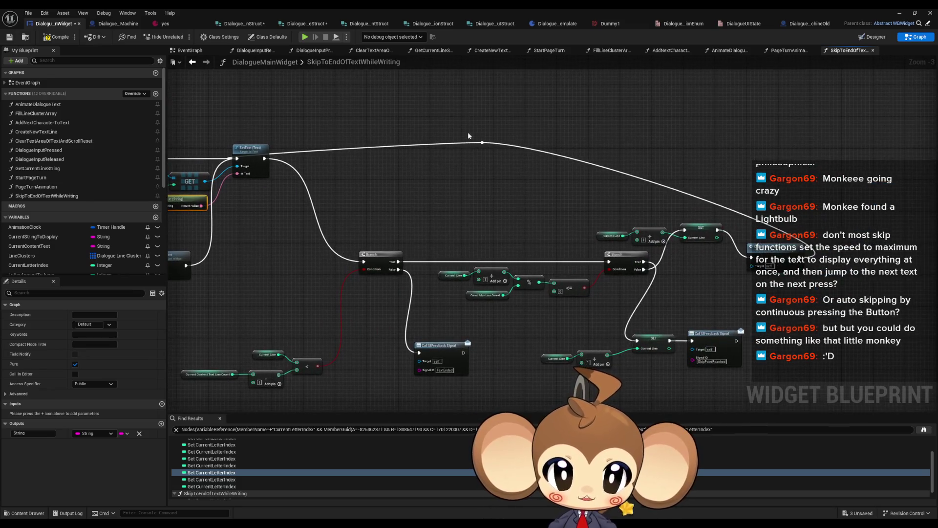
- Raise the reroute knot, the second Branch and its four math nodes into line
left_click_drag(483, 142, 399, 80)
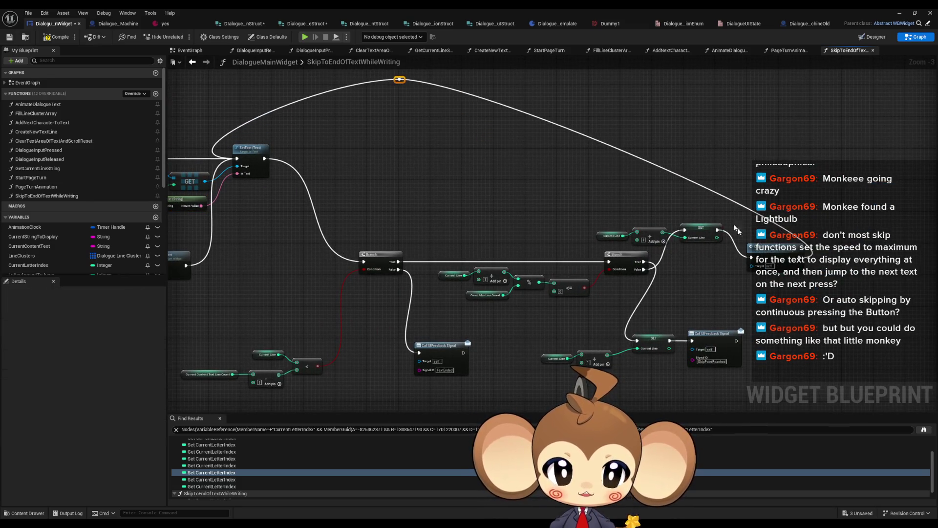
left_click_drag(768, 252, 768, 221)
mouse_move(383, 258)
left_mouse_down()
mouse_move(329, 150)
mouse_move(377, 154)
mouse_move(495, 112)
left_mouse_up()
mouse_move(293, 349)
left_mouse_down()
mouse_move(423, 321)
mouse_move(476, 179)
mouse_move(464, 159)
left_mouse_up()
left_click_drag(407, 154, 430, 154)
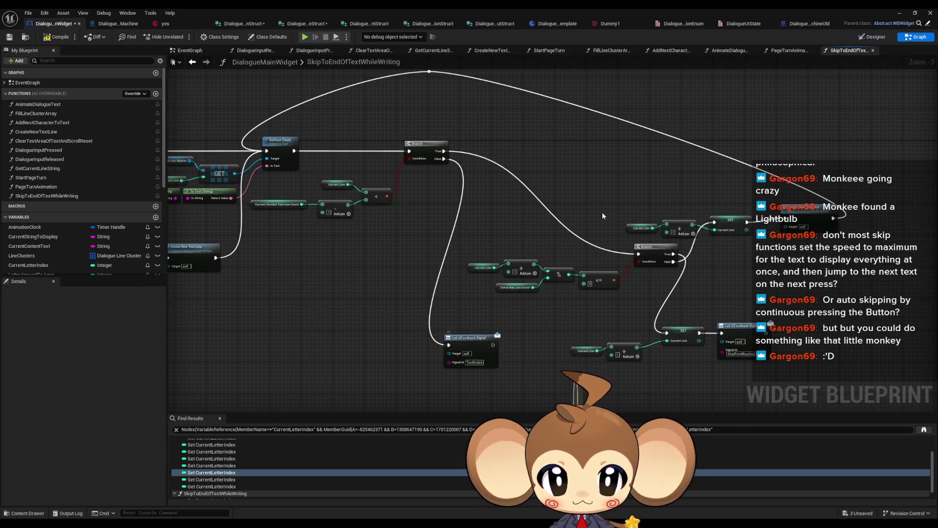
scroll(604, 216, "up", 2)
left_click_drag(545, 229, 514, 130)
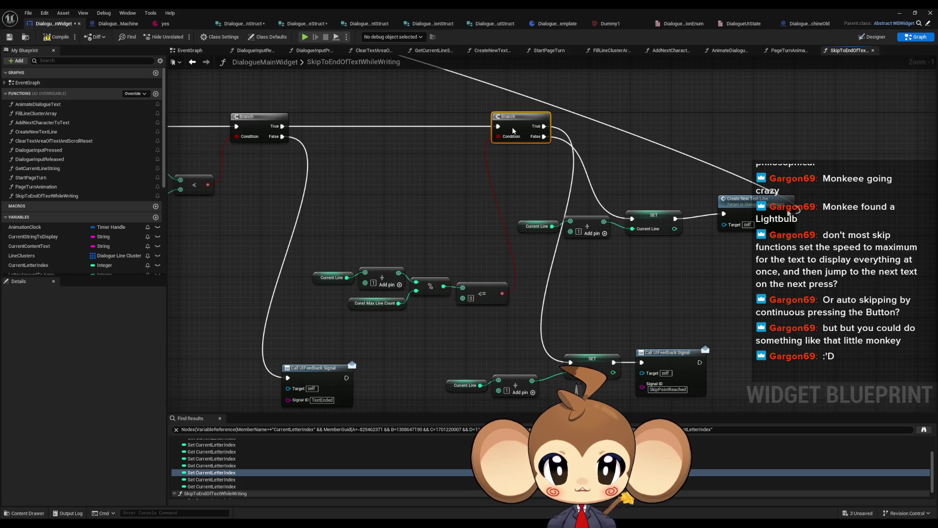
- Move the math nodes beside the Branch and reposition Current Line SET and Create New Text Line
left_click_drag(318, 241, 511, 310)
left_click_drag(431, 286, 389, 174)
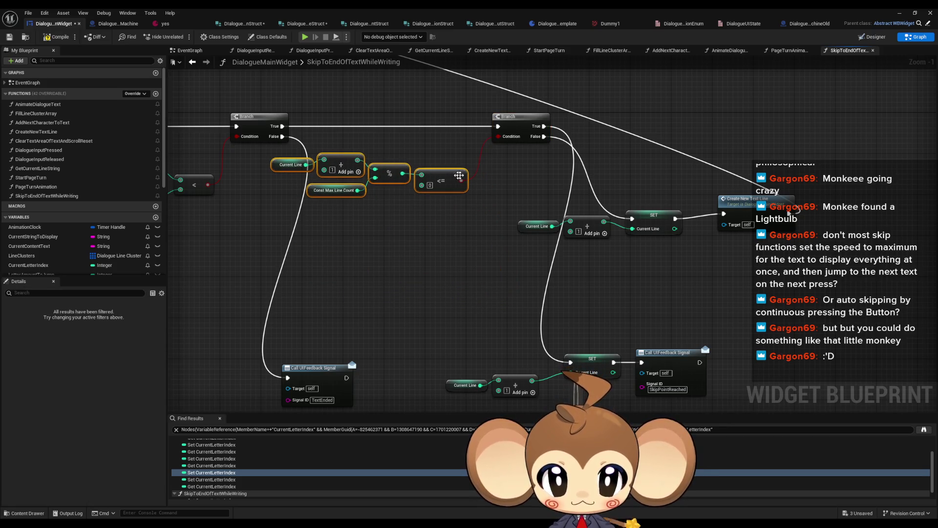
mouse_move(537, 232)
left_mouse_down()
mouse_move(537, 150)
mouse_move(540, 295)
left_mouse_up()
left_click_drag(638, 221, 668, 318)
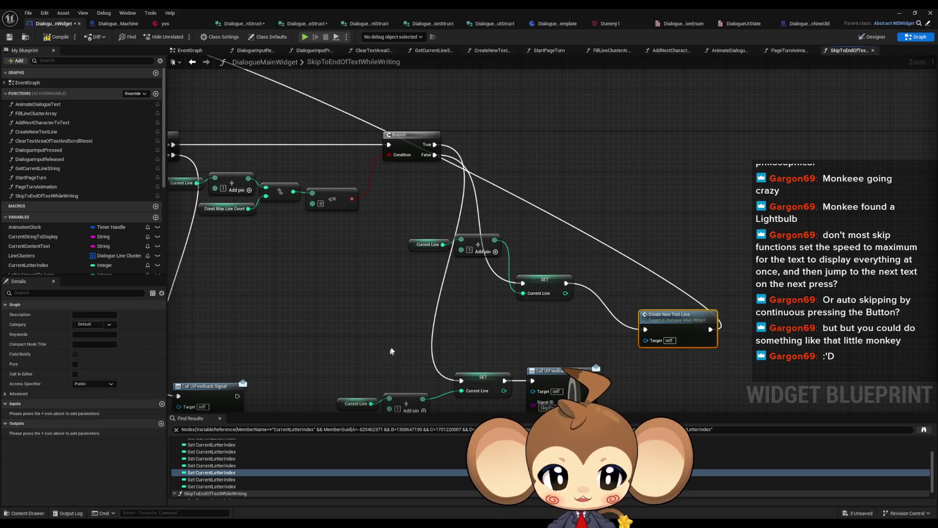
left_click_drag(393, 352, 410, 305)
- Put the lower SET and feedback call on the Branch's True row, with Current Line and Add beside them
left_click_drag(338, 308, 611, 381)
mouse_move(591, 322)
left_mouse_down()
mouse_move(658, 205)
mouse_move(633, 112)
left_mouse_up()
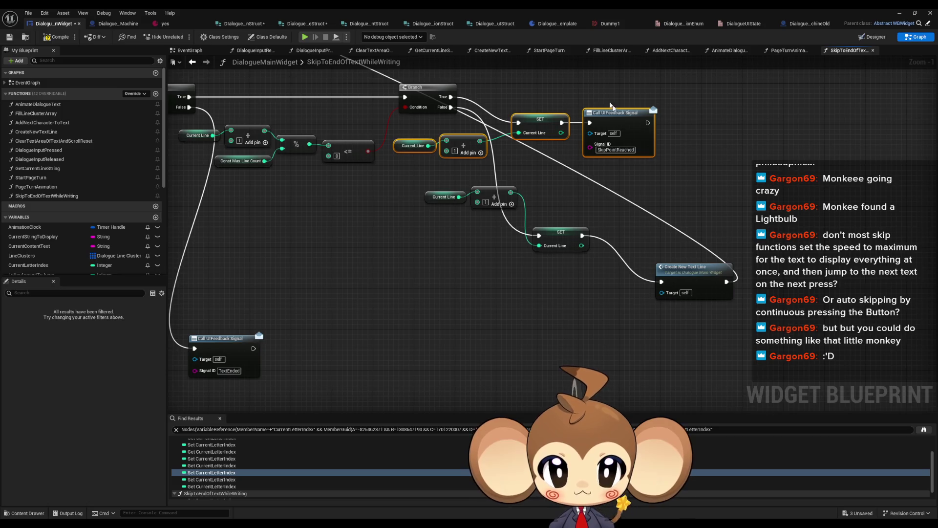
left_click_drag(524, 86, 517, 176)
left_click_drag(546, 223, 567, 197)
mouse_move(426, 220)
left_mouse_down()
mouse_move(449, 241)
mouse_move(494, 226)
left_mouse_up()
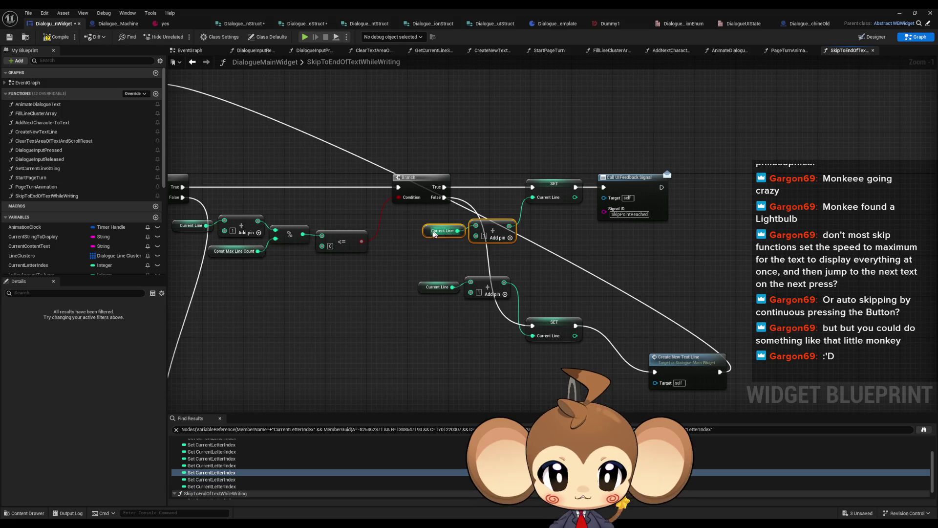
left_click(429, 235)
left_click(426, 259)
left_click_drag(495, 288, 501, 344)
left_click_drag(559, 328, 560, 329)
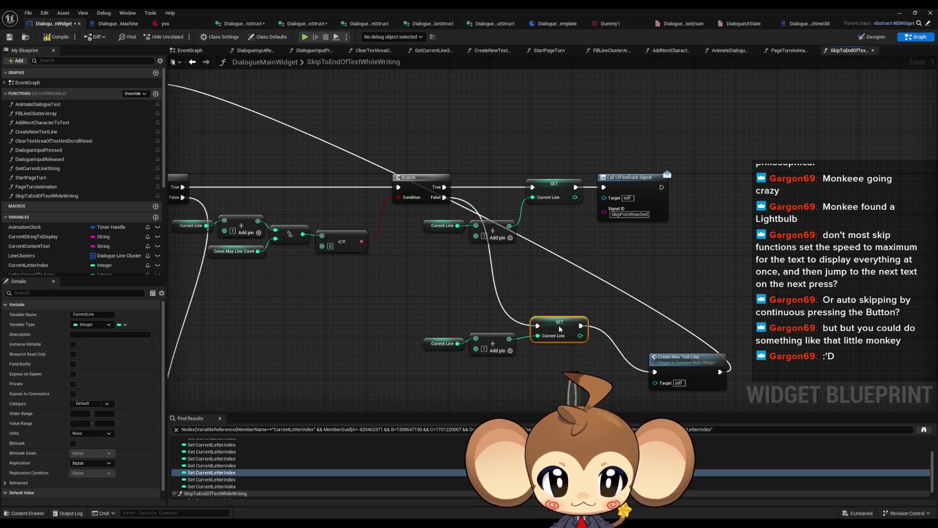
mouse_move(684, 374)
left_mouse_down()
mouse_move(673, 328)
mouse_move(652, 328)
left_mouse_up()
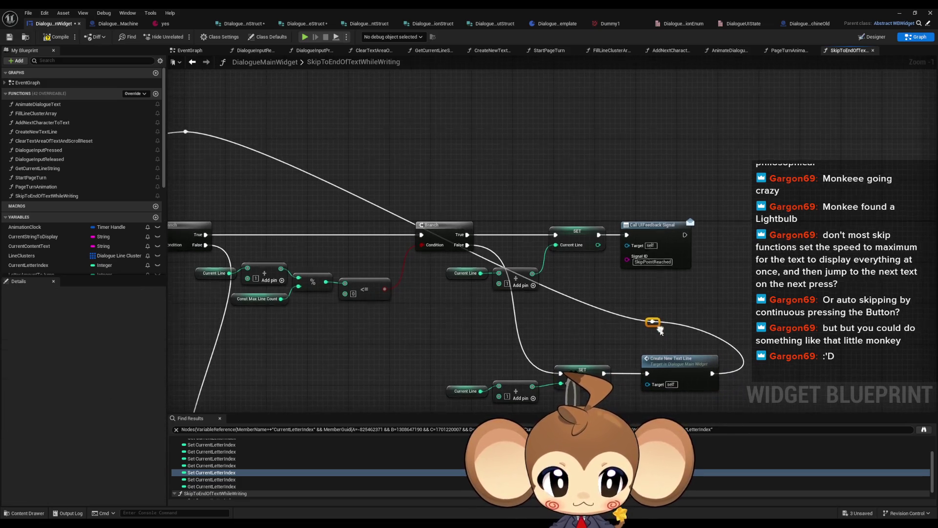
- Lift the loop-back reroute points above the nodes and straighten the top wire
right_click(651, 320)
left_click(651, 322)
mouse_move(648, 325)
left_mouse_down()
mouse_move(673, 137)
mouse_move(719, 132)
mouse_move(684, 141)
mouse_move(689, 177)
left_mouse_up()
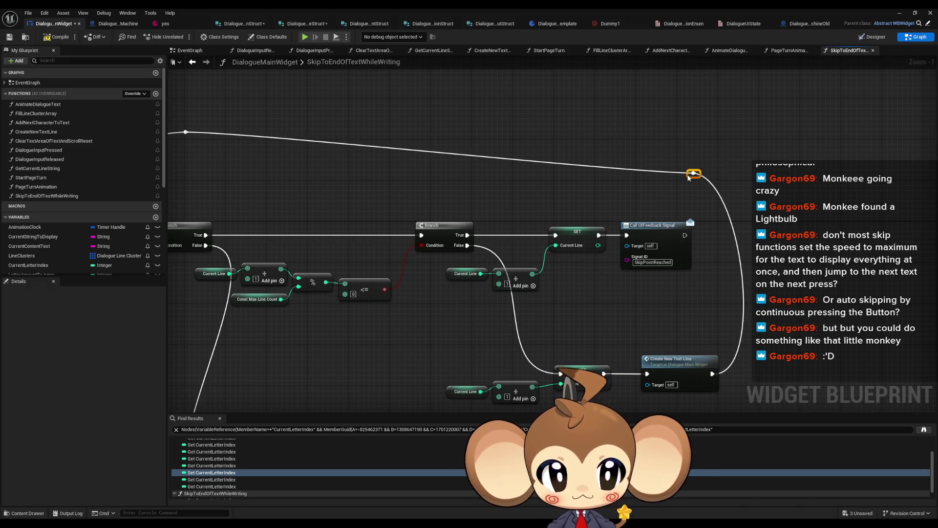
left_click_drag(402, 181, 569, 181)
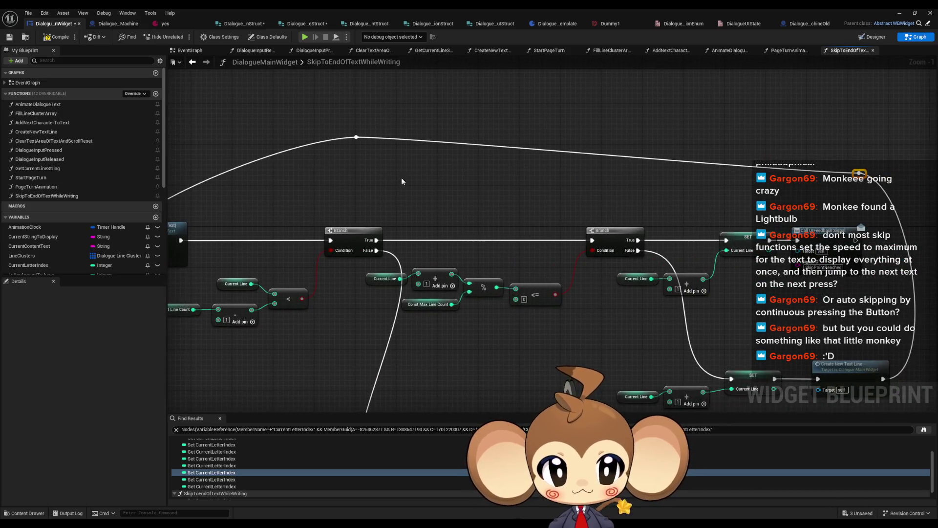
key("q")
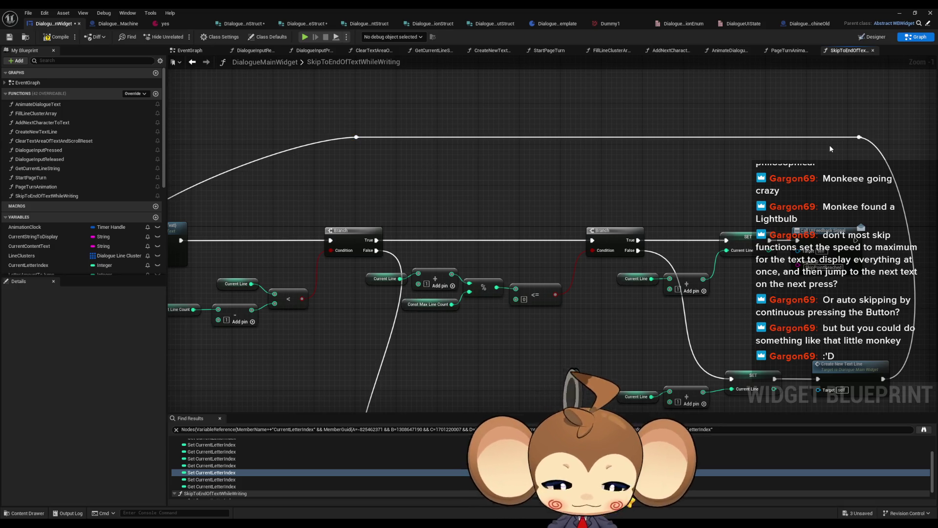
key("ctrl+z")
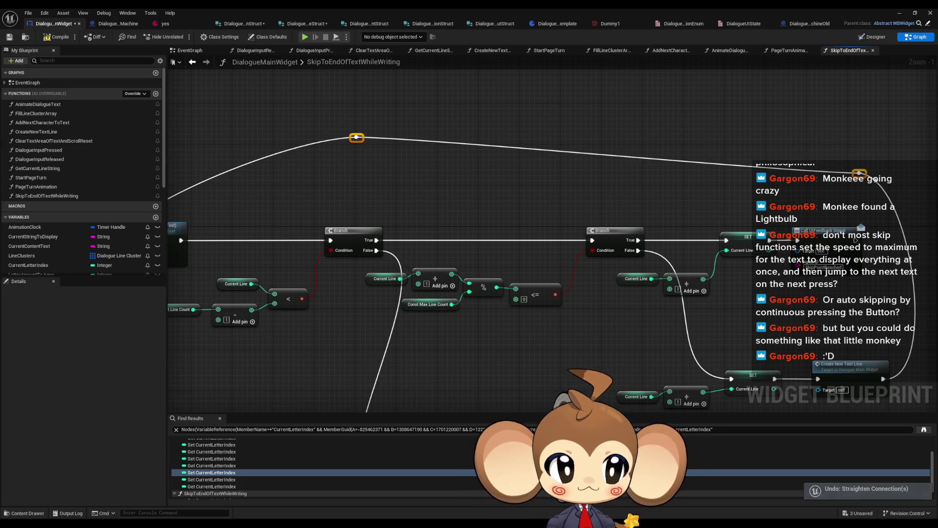
key("q")
- Move the Call UIFeedback Signal node up and right, then open PageTurnAnimation
mouse_move(361, 195)
left_mouse_down()
mouse_move(618, 205)
mouse_move(624, 194)
mouse_move(401, 184)
left_mouse_up()
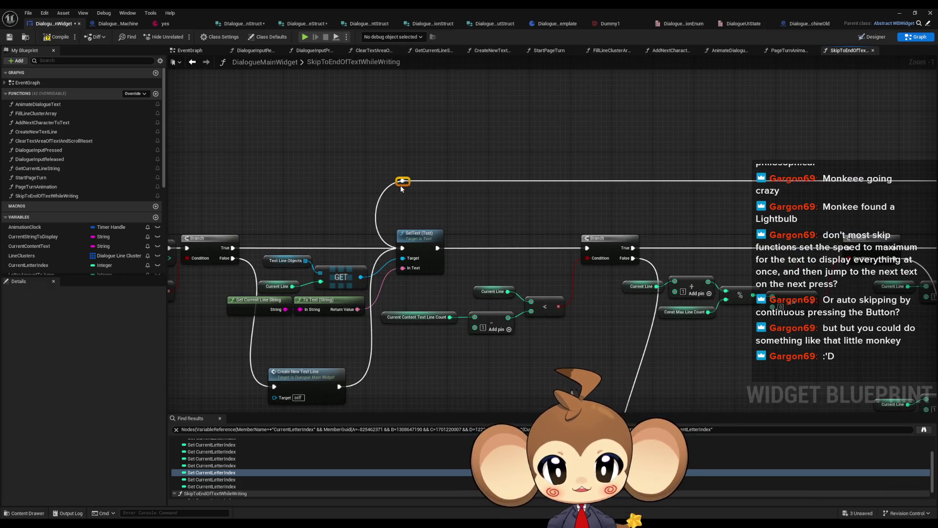
scroll(529, 269, "down", 4)
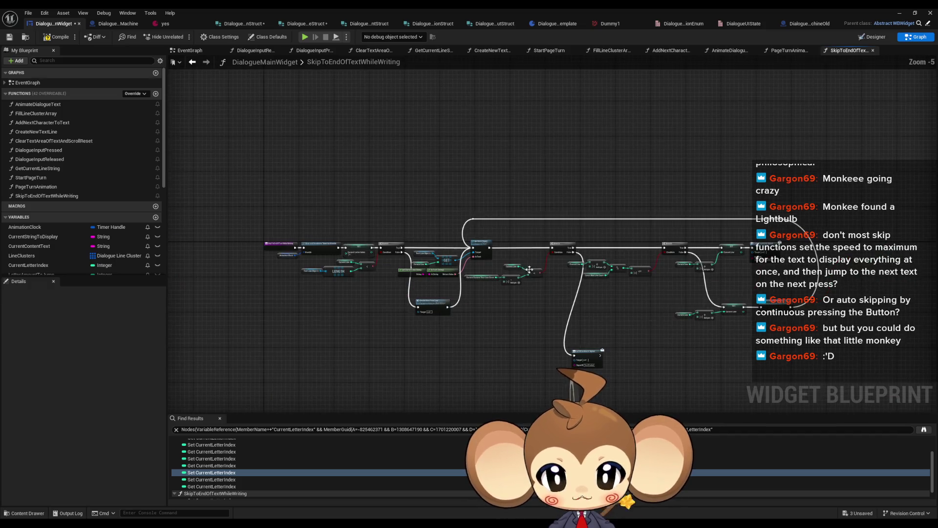
scroll(647, 334, "up", 3)
left_click_drag(510, 369, 534, 275)
scroll(457, 314, "down", 2)
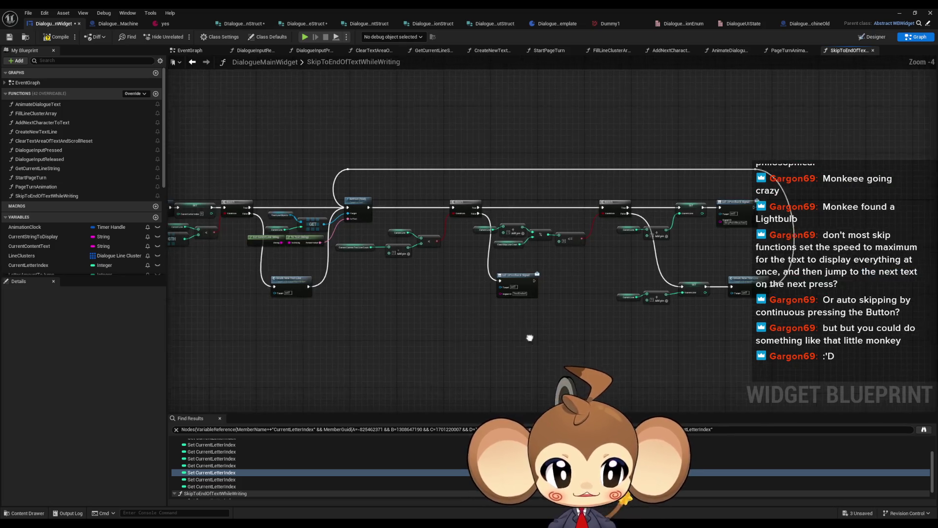
double_click(36, 187)
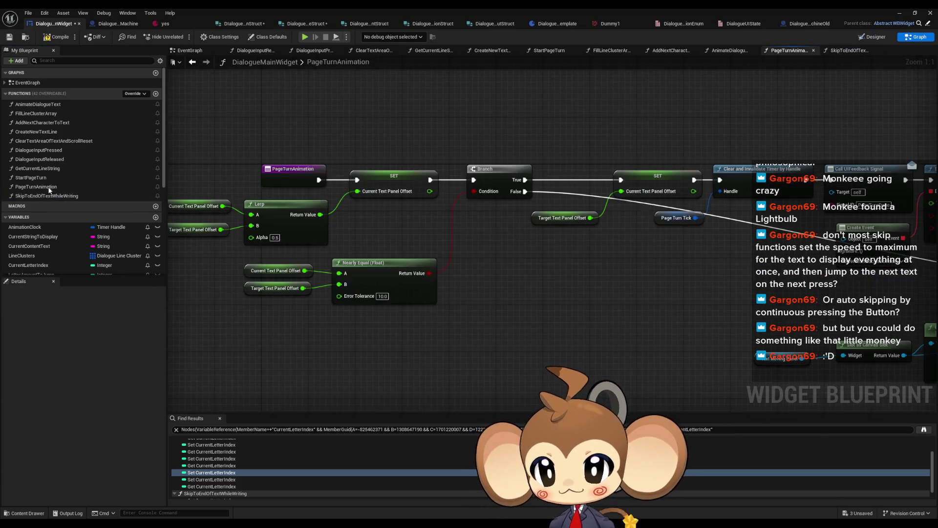
- Browse the StartPageTurn, GetCurrentLineString, DialogueInputReleased and ClearTextAreaOfTextAndScrollReset graphs, ending on DialogueInputPressed
double_click(42, 178)
left_click(43, 168)
double_click(44, 168)
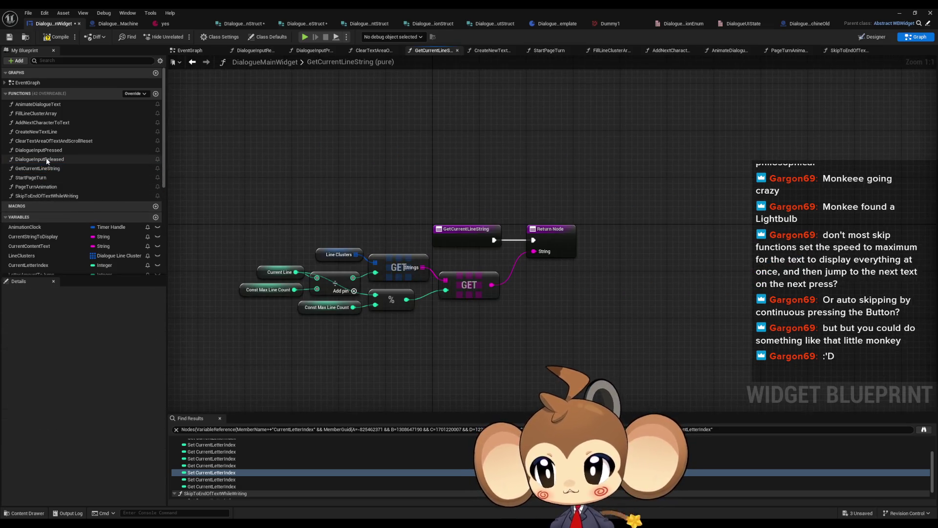
double_click(43, 158)
double_click(43, 151)
double_click(43, 159)
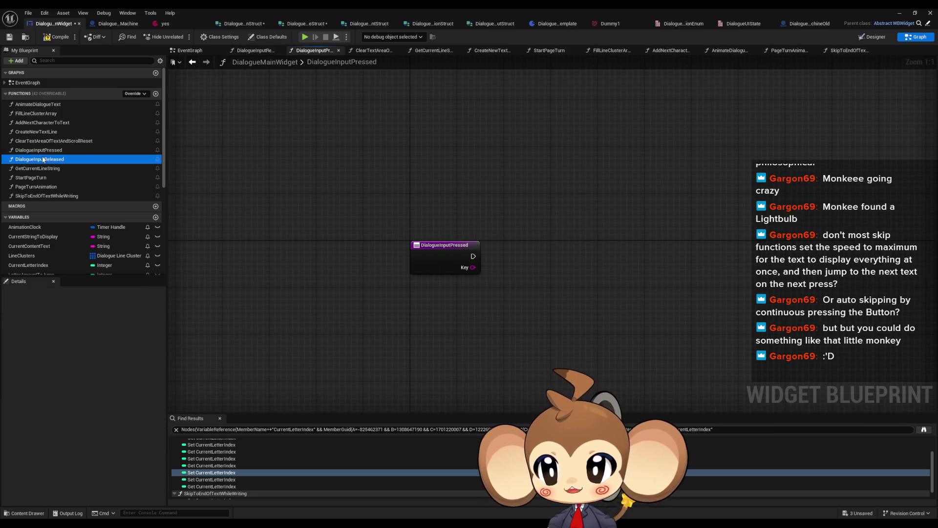
double_click(44, 150)
double_click(55, 141)
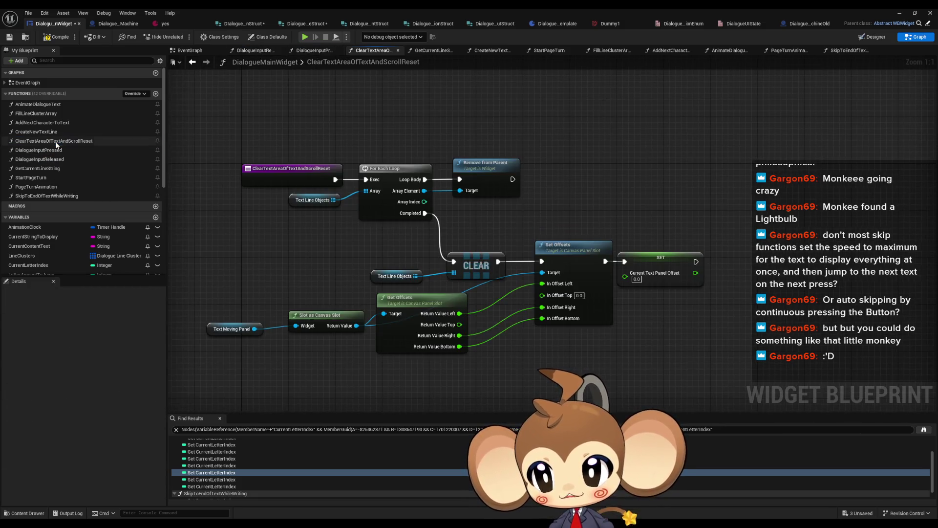
double_click(49, 150)
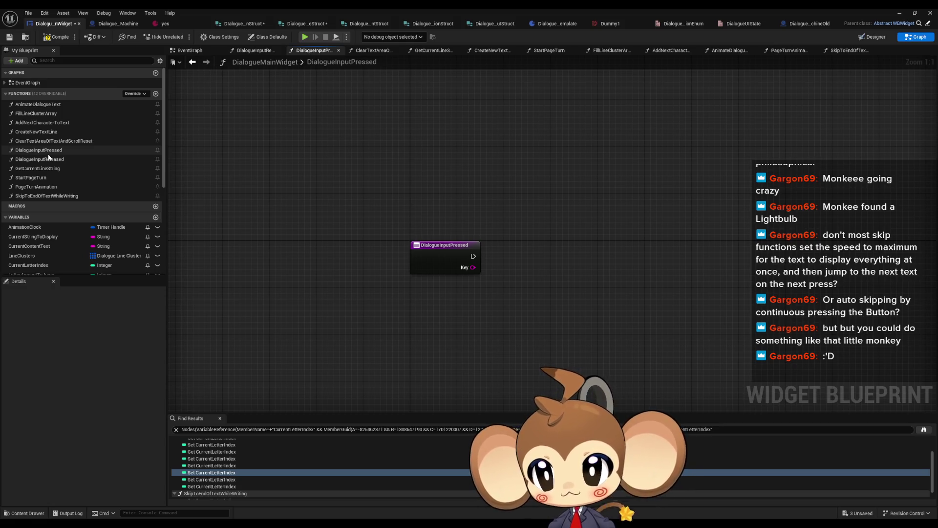
left_click(111, 24)
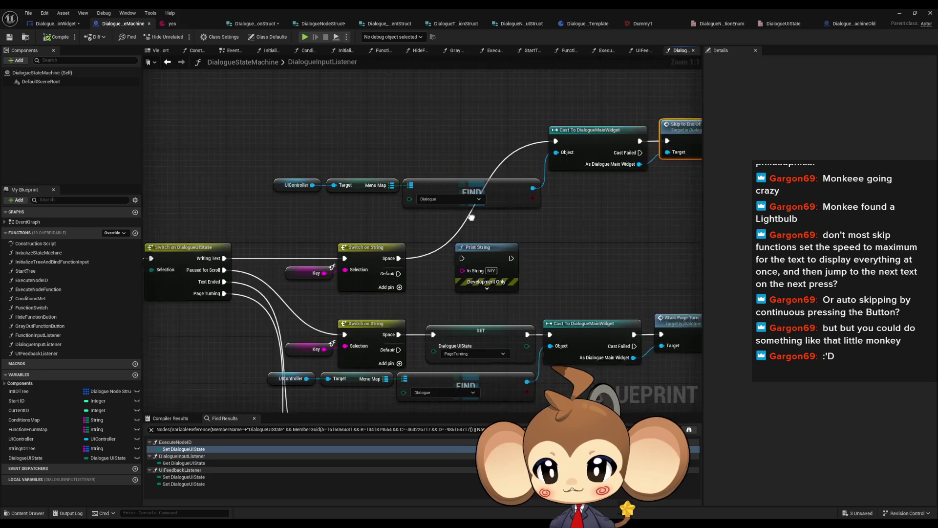
left_click(264, 181)
scroll(145, 191, "up", 3)
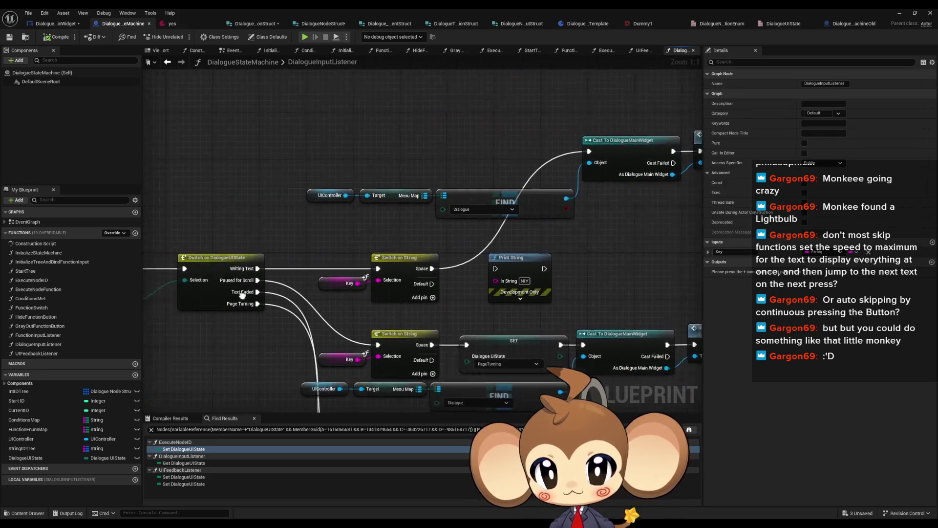
left_click(51, 27)
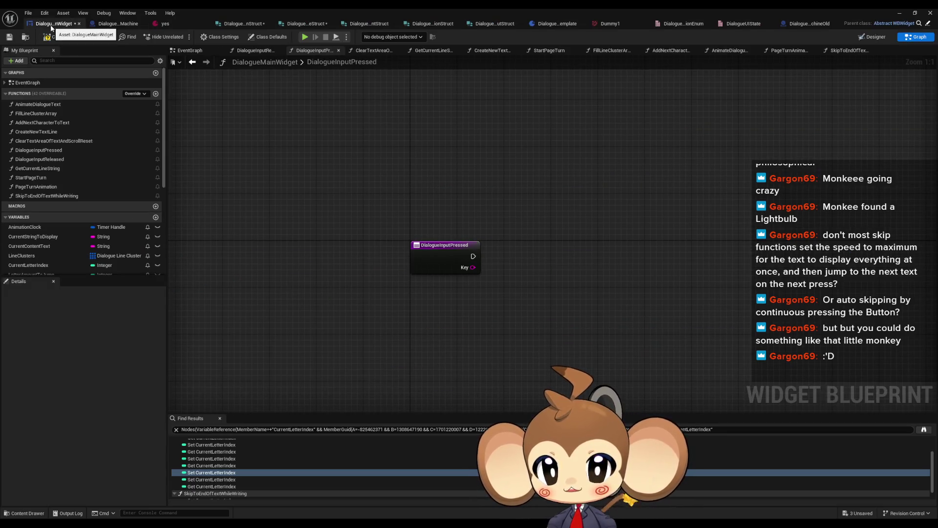
left_click(112, 24)
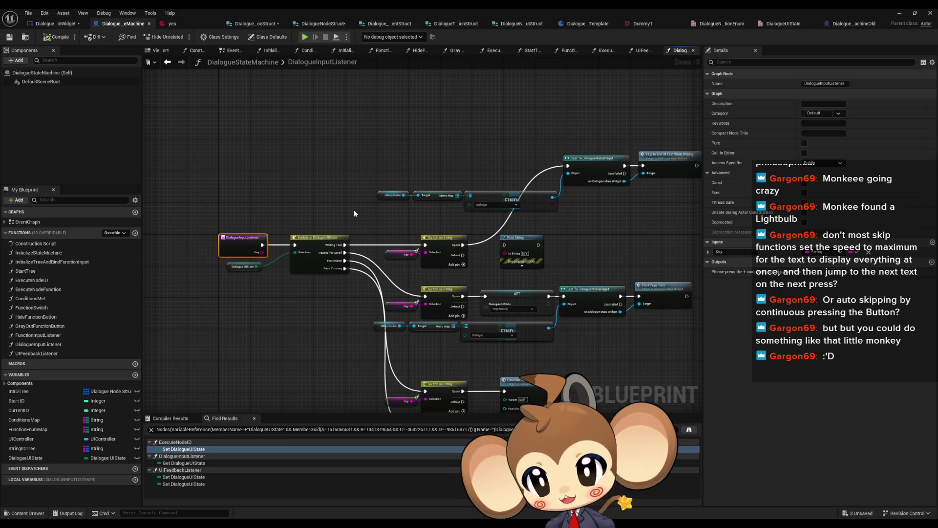
left_click(56, 23)
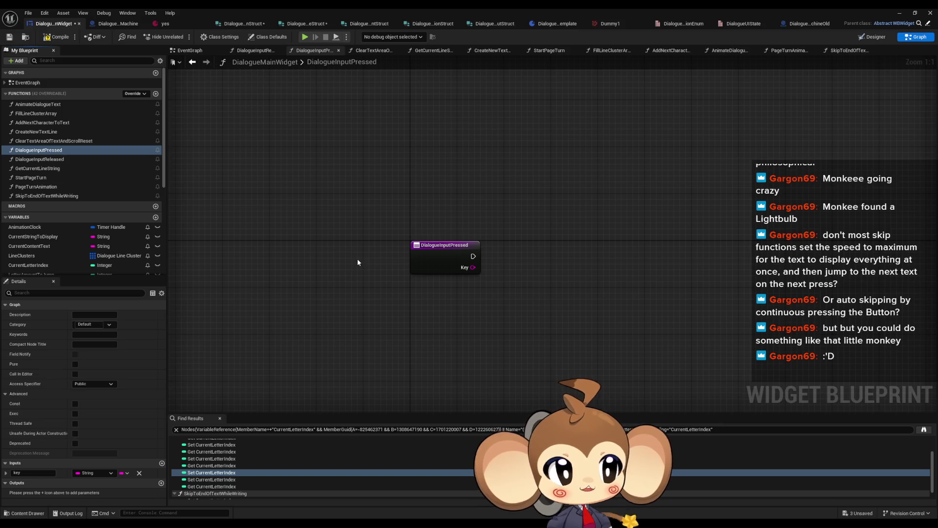
left_click(51, 160)
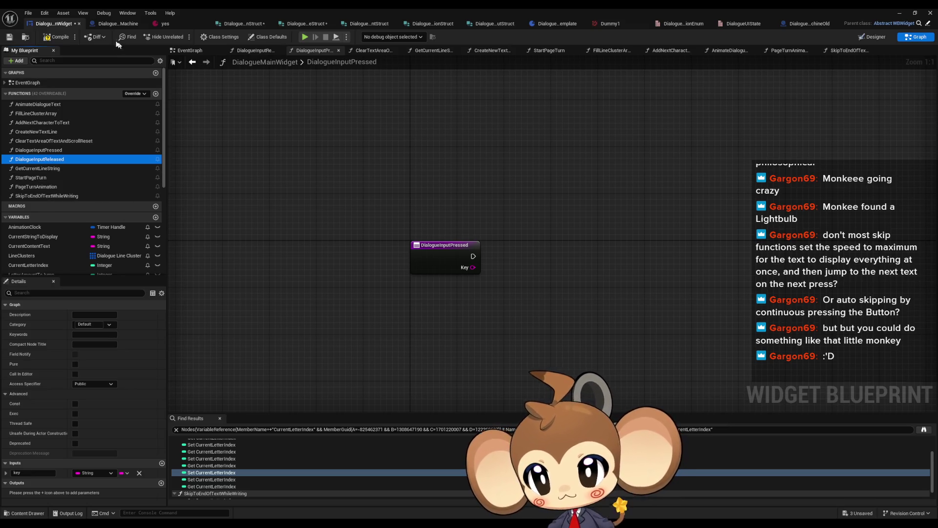
left_click(116, 24)
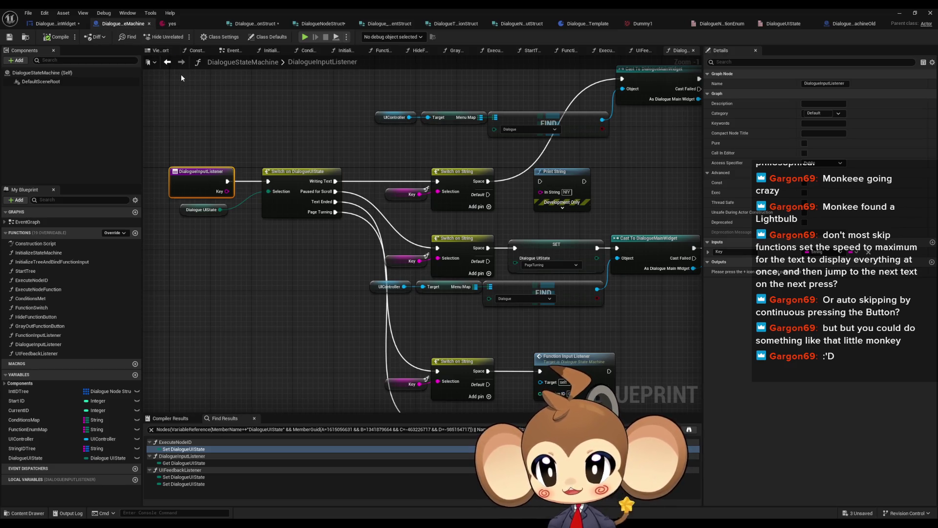
left_click_drag(335, 184, 220, 238)
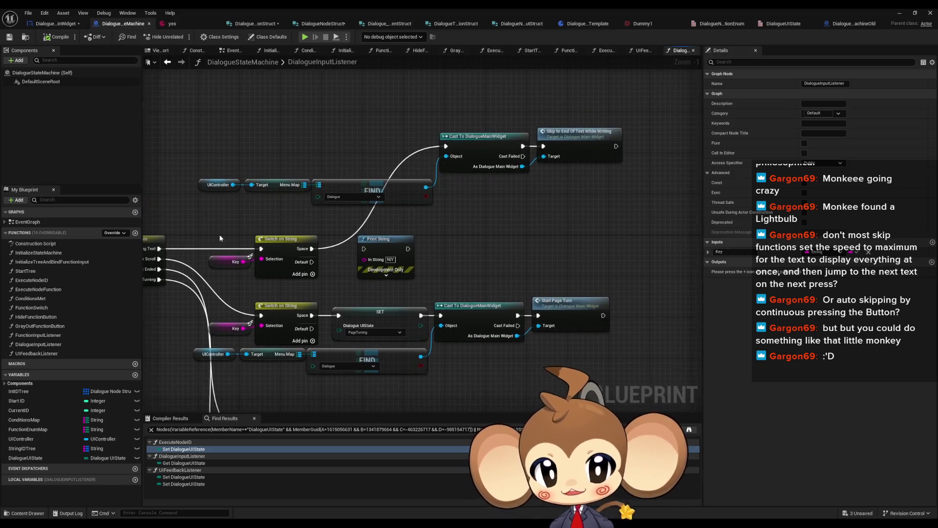
left_click(579, 155)
mouse_move(579, 203)
left_mouse_down()
mouse_move(565, 88)
mouse_move(540, 101)
mouse_move(563, 234)
left_mouse_up()
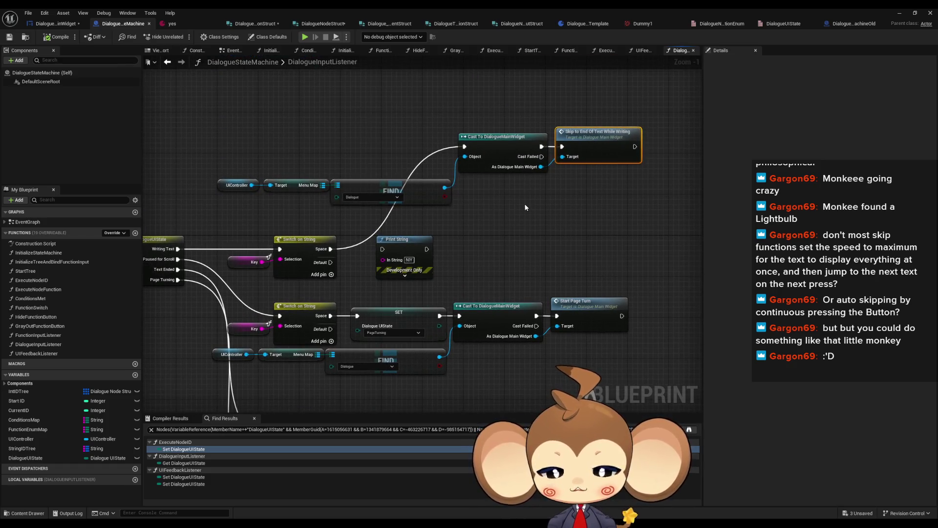
left_click(66, 26)
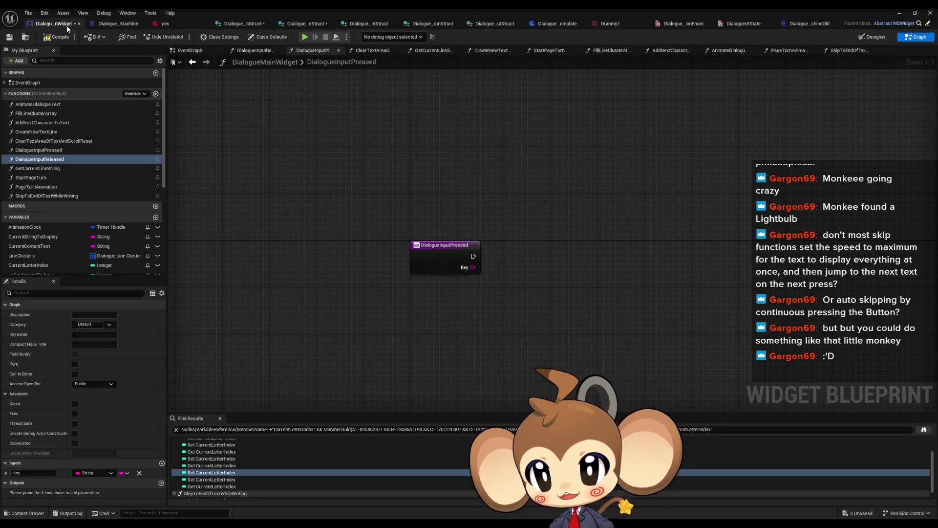
- Delete the DialogueInputPressed and DialogueInputReleased functions from the widget
left_click(53, 153)
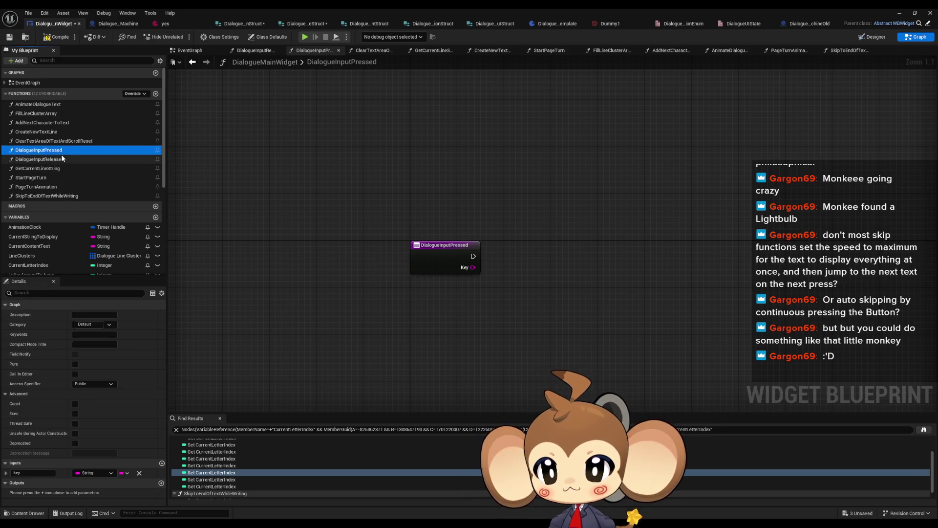
key("Delete")
left_click(51, 142)
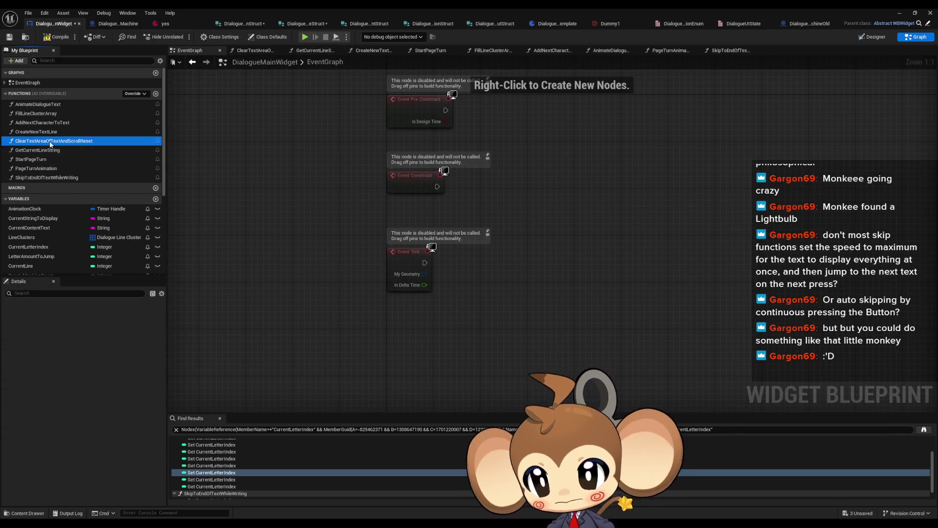
double_click(50, 142)
- Start renaming ClearTextAreaOfTextAndScrollReset, then view the GetCurrentLineString and CreateNewTextLine graphs
double_click(37, 131)
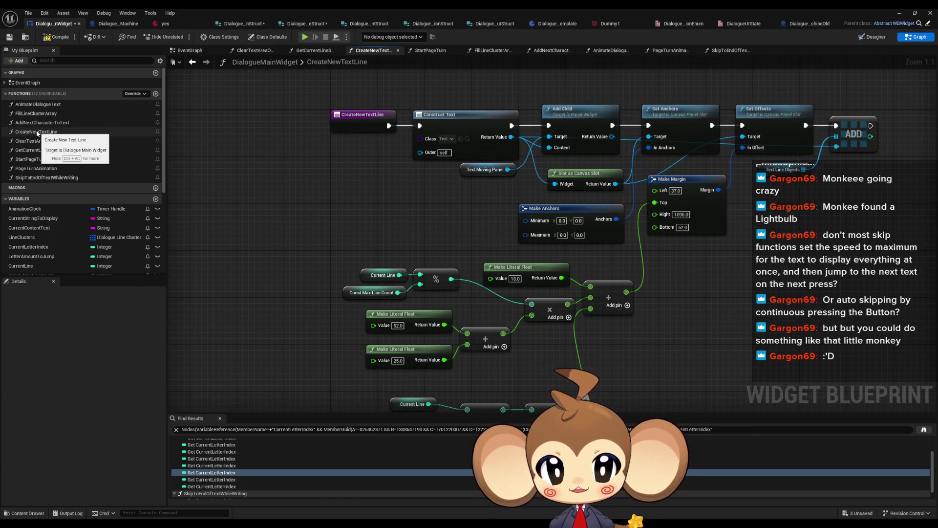
left_click(37, 141)
key("F2")
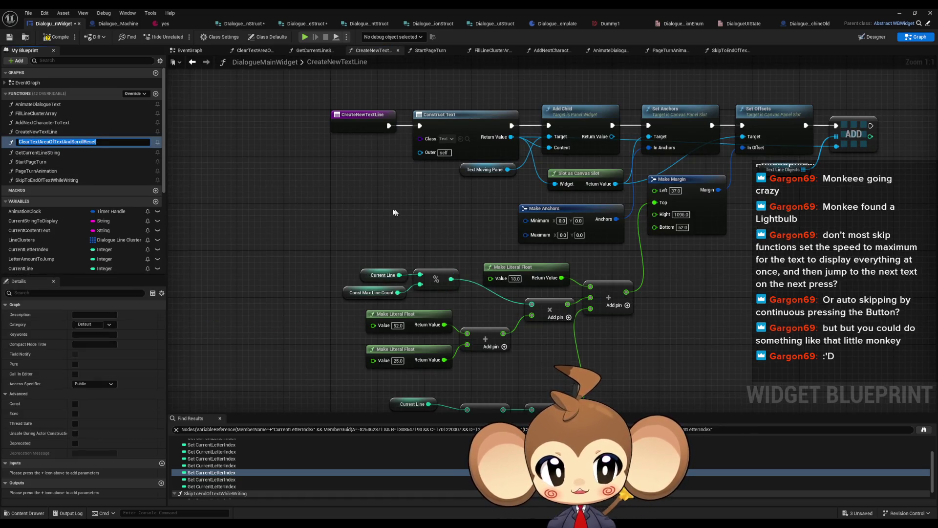
left_click_drag(395, 212, 316, 147)
double_click(36, 151)
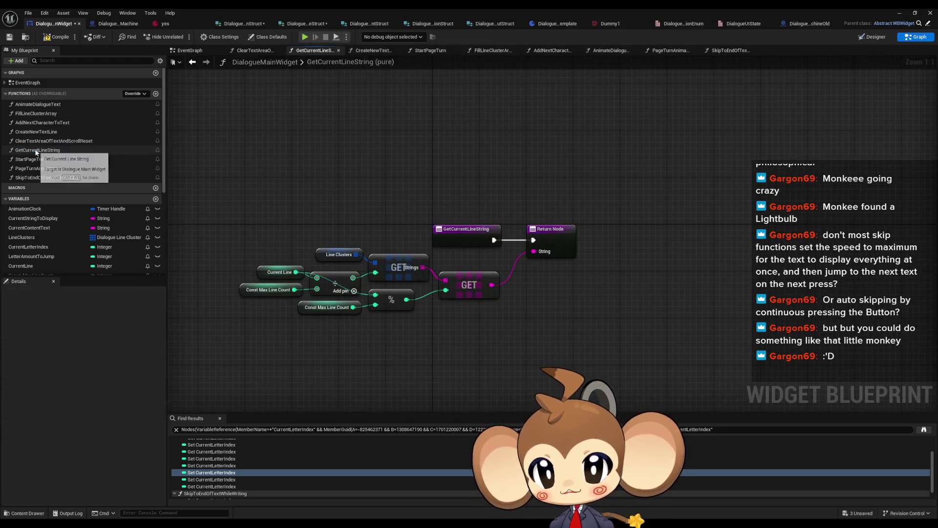
double_click(37, 140)
double_click(37, 132)
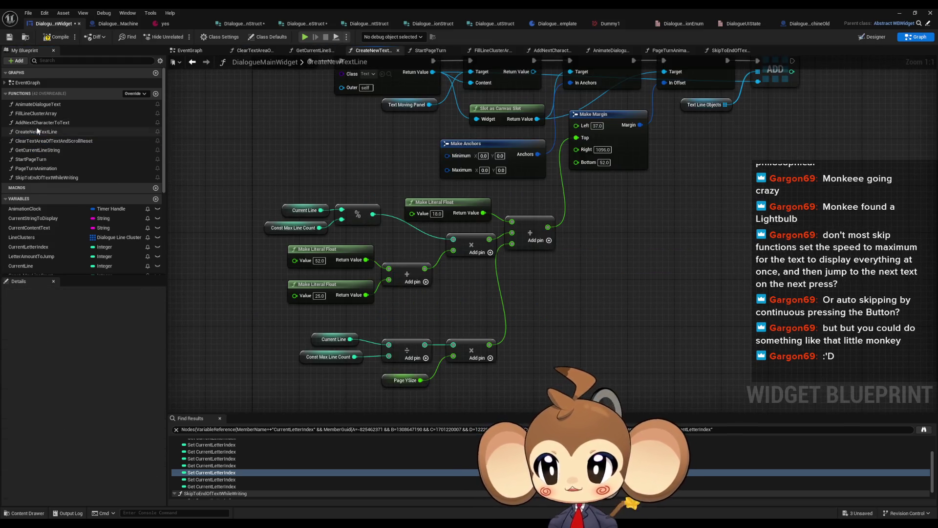
- Inspect the AddNextCharacterToText and FillLineClusterArray graphs, keeping AddNextCharacterToText's name unchanged
double_click(41, 122)
scroll(317, 153, "down", 1)
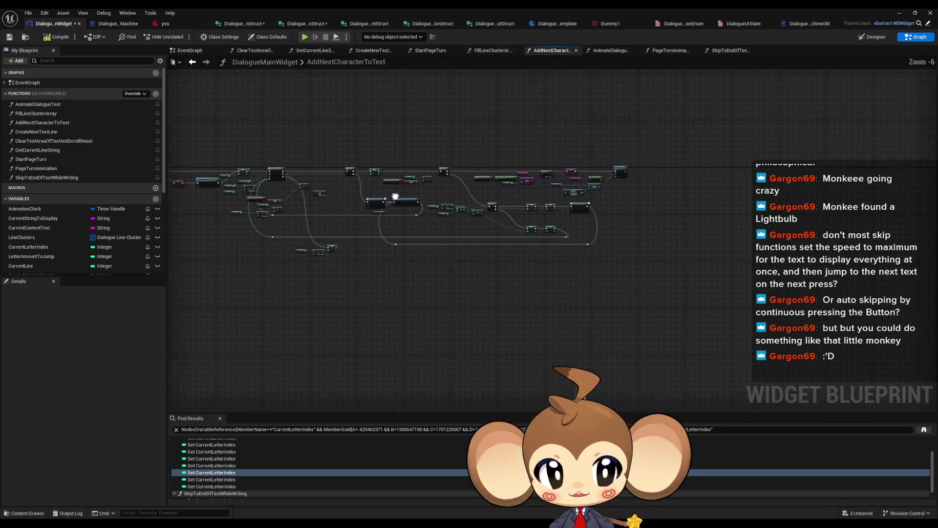
left_click(50, 123)
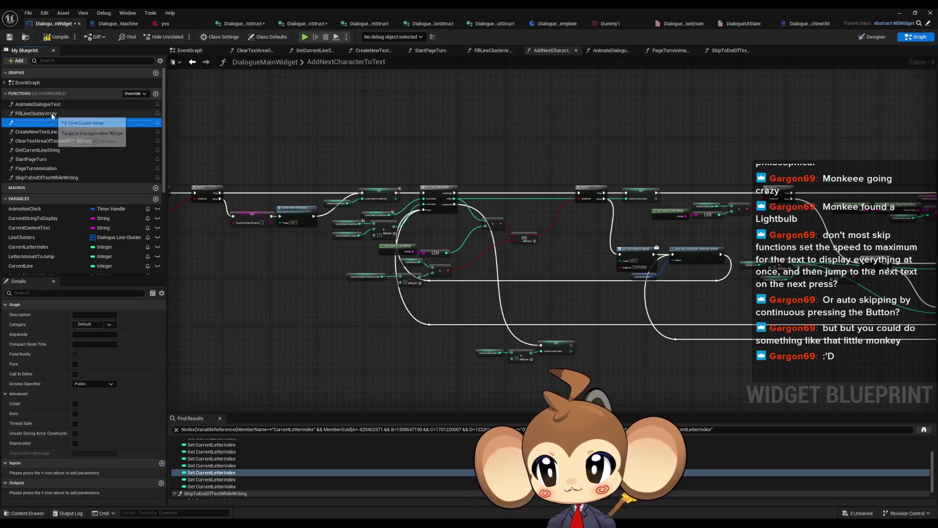
left_click(41, 121, "ctrl")
double_click(41, 116)
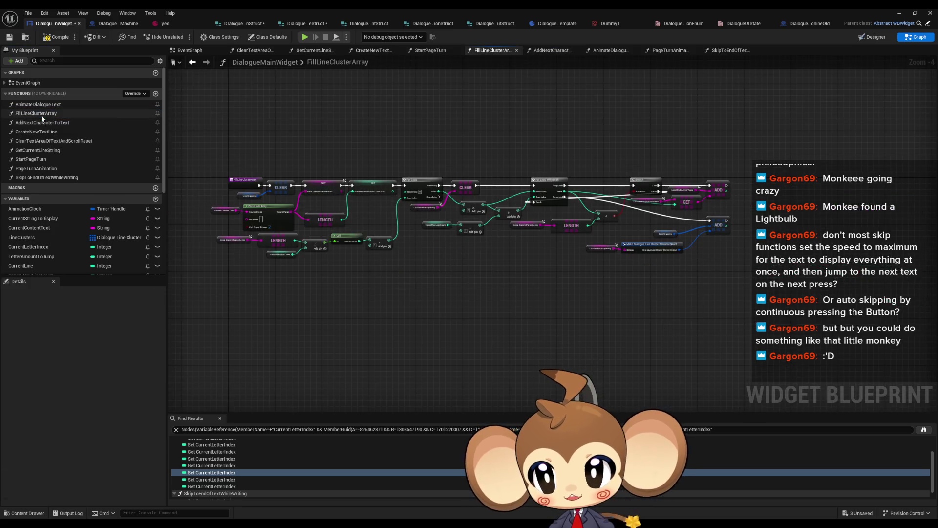
left_click(37, 125)
left_click(39, 113)
left_click(39, 122)
key("F2")
key("Escape")
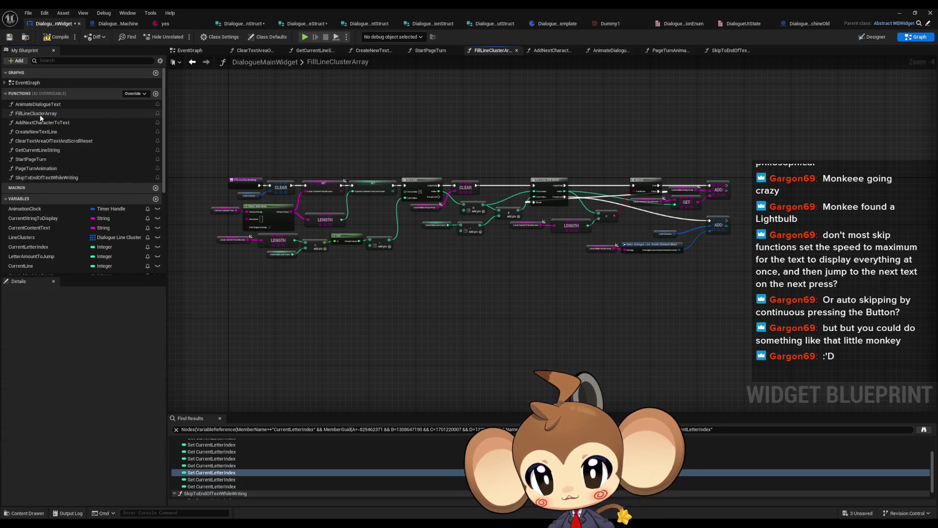
left_click(42, 140)
left_click(54, 123)
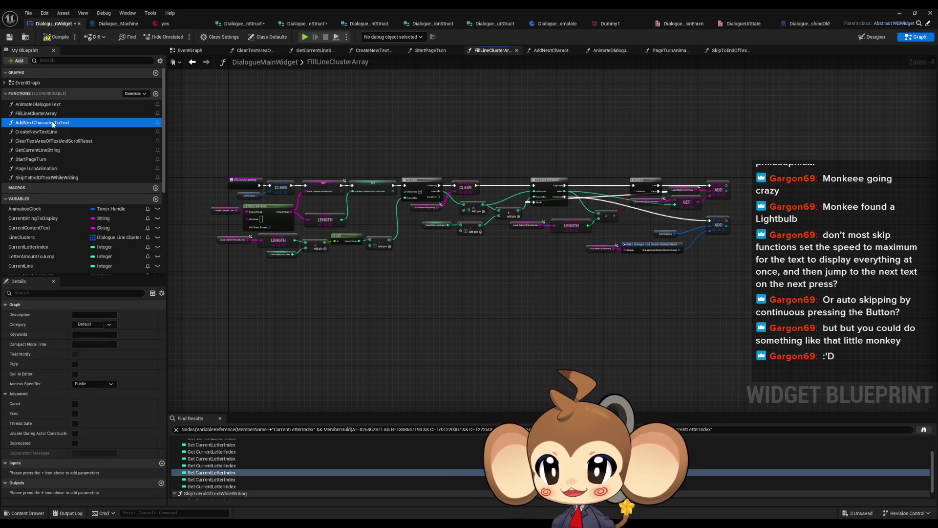
left_click(41, 142)
left_click(277, 296)
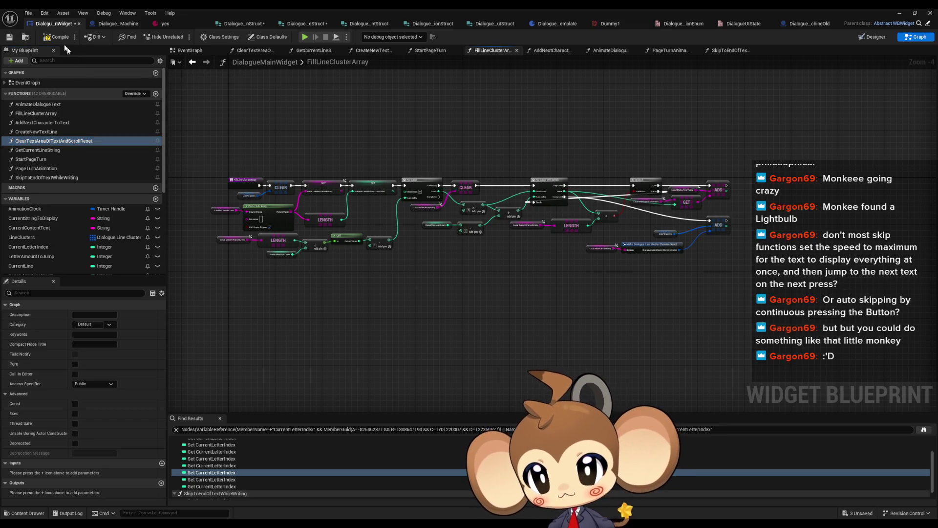
- Compare the AddNextCharacterToText, FillLineClusterArray, CreateNewTextLine and AnimateDialogueText function graphs
left_click(64, 122)
left_click(178, 172)
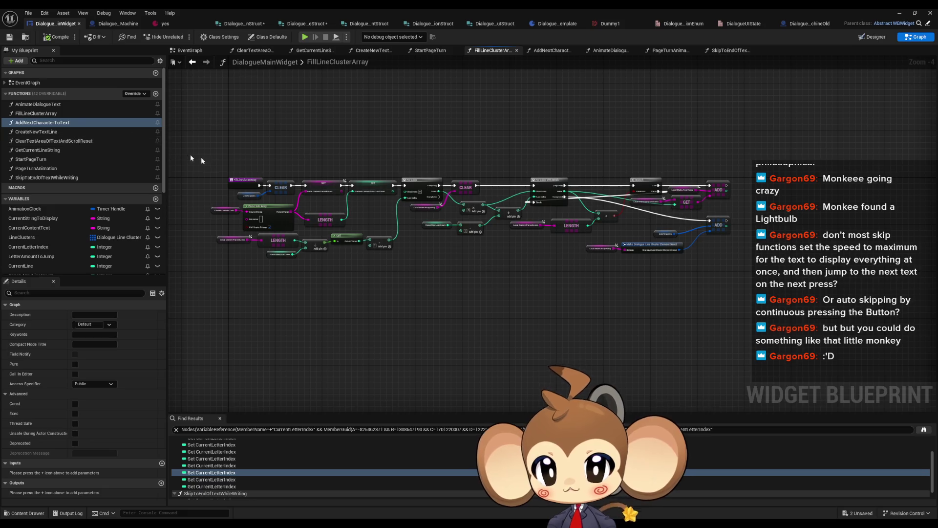
double_click(54, 122)
left_click_drag(251, 172, 355, 177)
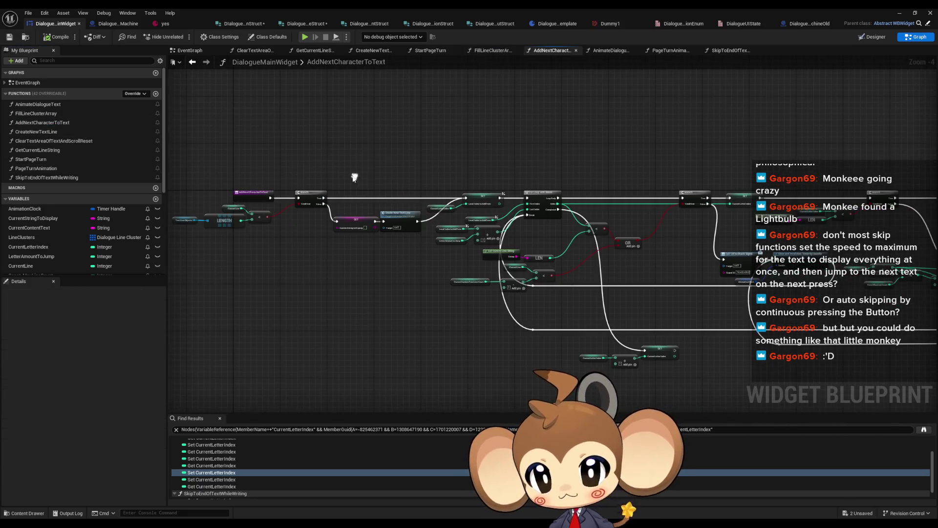
left_click(54, 113)
left_click(212, 121)
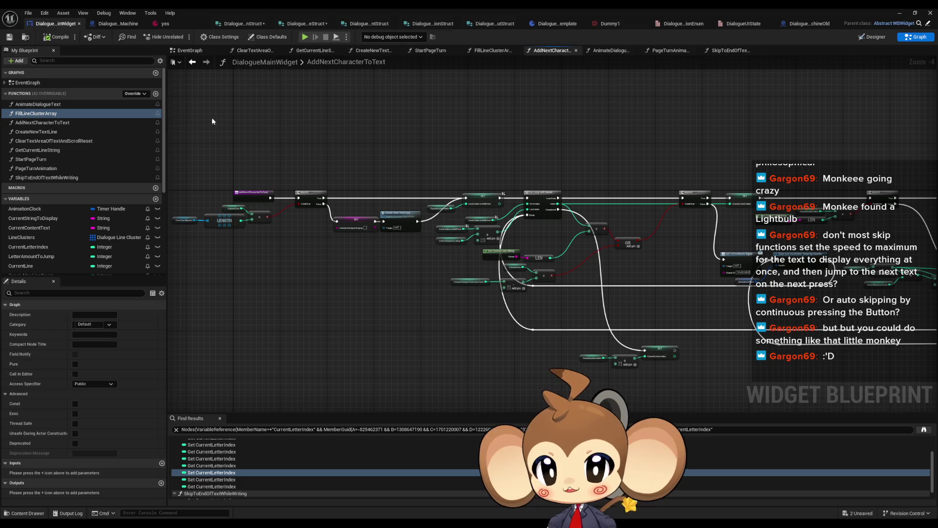
double_click(60, 104)
double_click(54, 114)
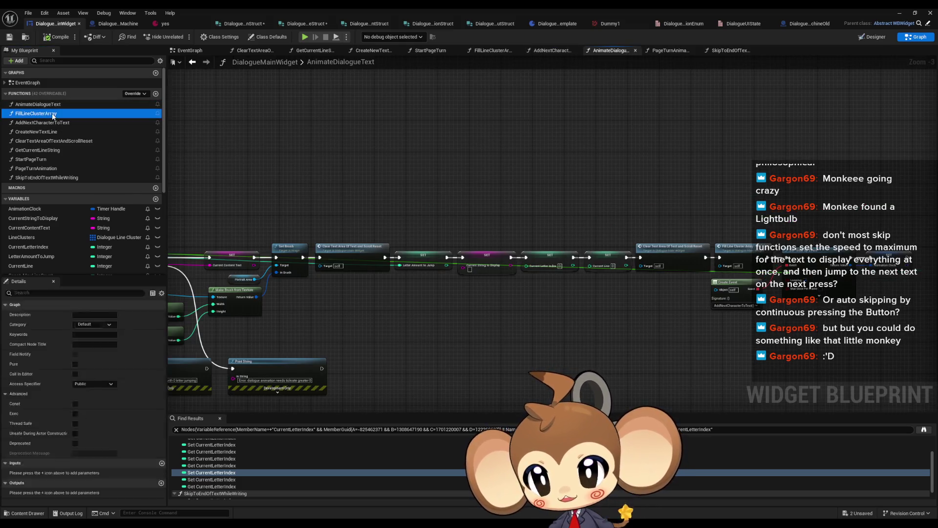
double_click(50, 122)
double_click(48, 113)
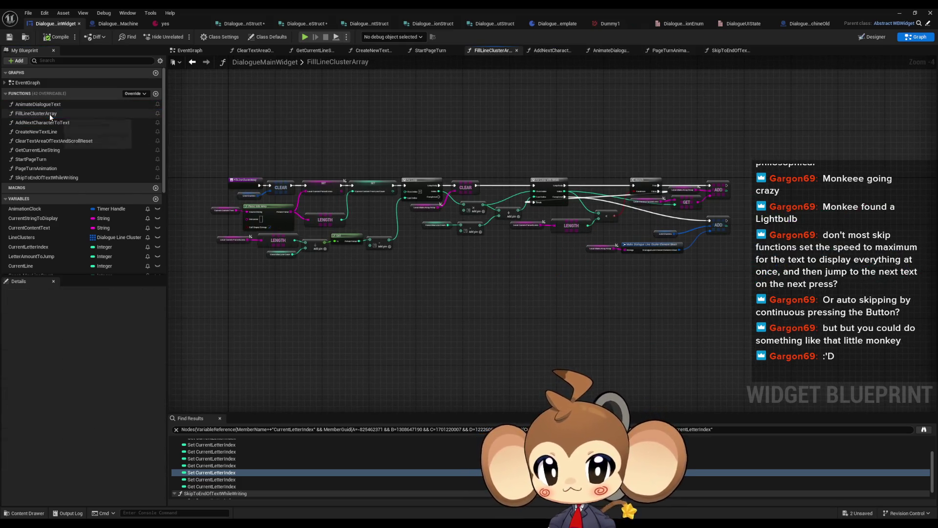
double_click(50, 122)
double_click(49, 132)
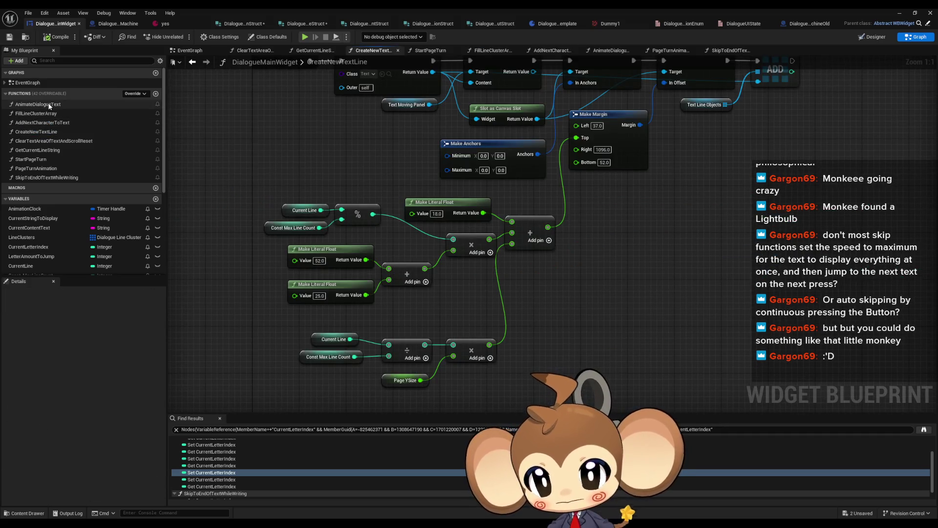
double_click(49, 105)
scroll(466, 192, "down", 4)
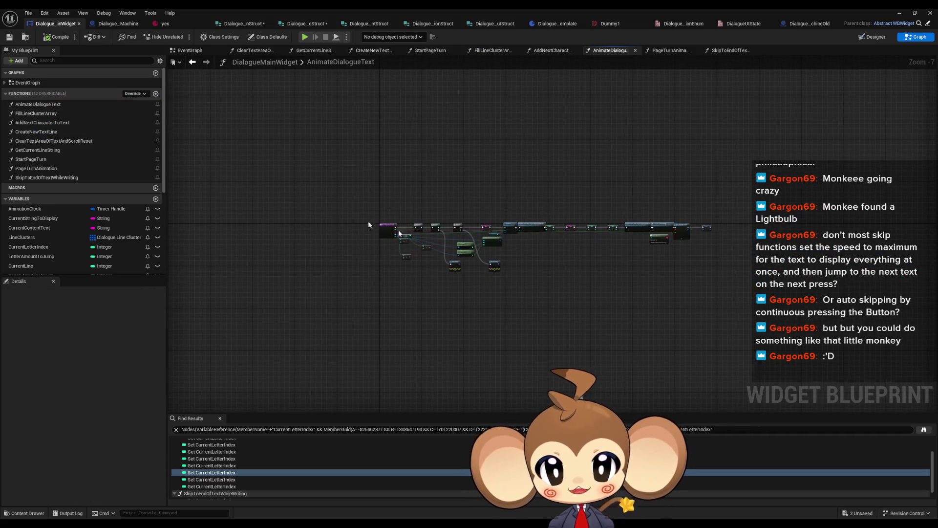
- In DialogueStateMachine, review the Construction Script and InitializeStateMachine graphs
left_click(109, 24)
left_click(39, 244)
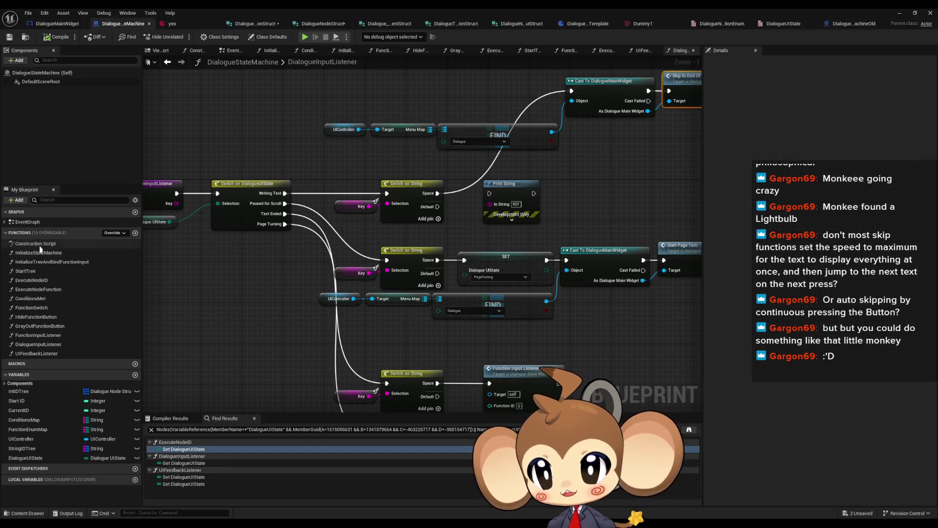
double_click(39, 243)
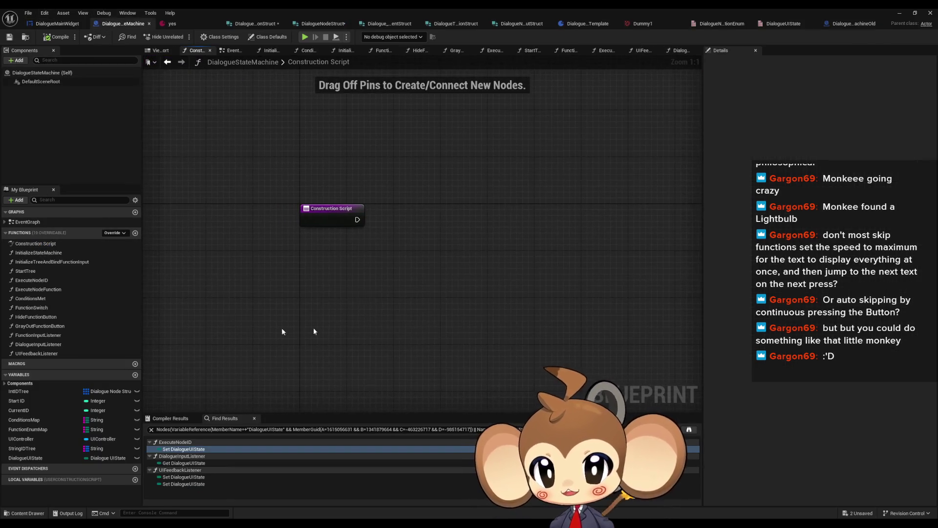
double_click(47, 256)
left_click(48, 263)
double_click(48, 262)
double_click(37, 243)
left_click(42, 253)
double_click(42, 254)
- Step through InitializeTreeAndBindFunctionInput, StartTree, ExecuteNodeID and ExecuteNodeFunction to the ConditionsMet graph
double_click(40, 260)
scroll(293, 273, "down", 3)
scroll(288, 297, "up", 2)
scroll(287, 297, "up", 2)
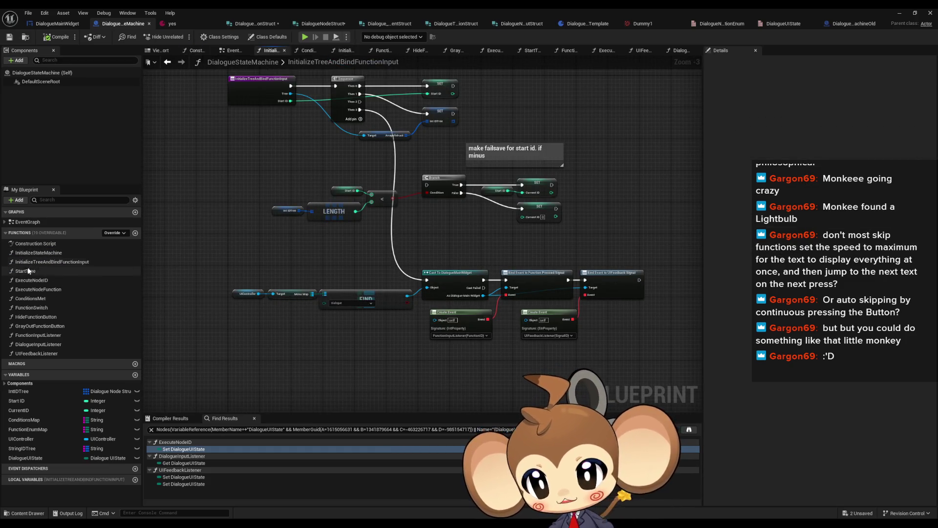
double_click(26, 271)
double_click(30, 280)
scroll(424, 341, "down", 3)
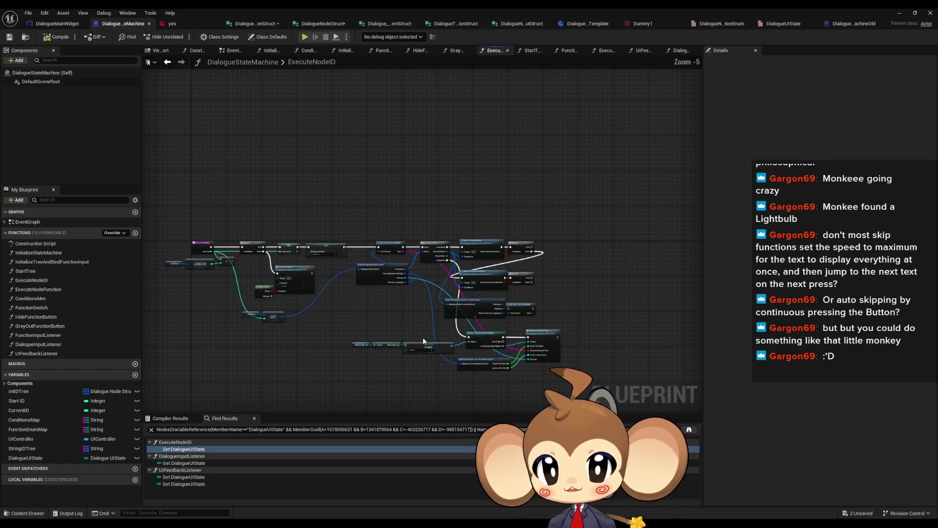
double_click(32, 289)
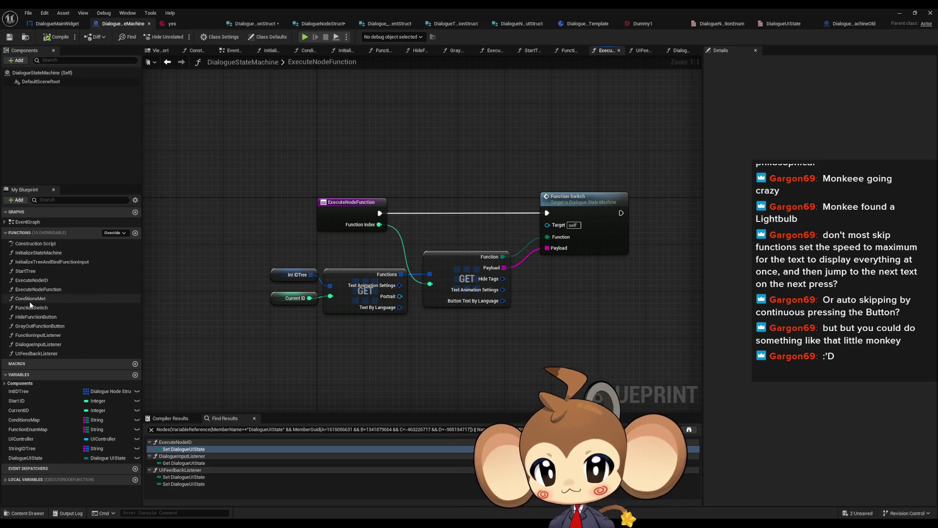
double_click(29, 301)
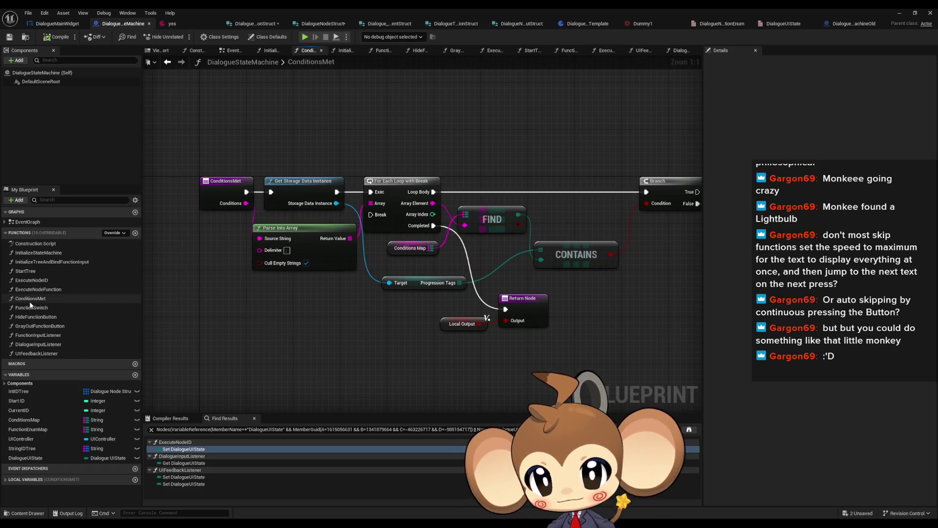
- Wire the SET Local Output node's exec output into the For Each Loop with Break's Break pin
mouse_move(381, 221)
left_mouse_down()
mouse_move(215, 191)
mouse_move(396, 207)
left_mouse_up()
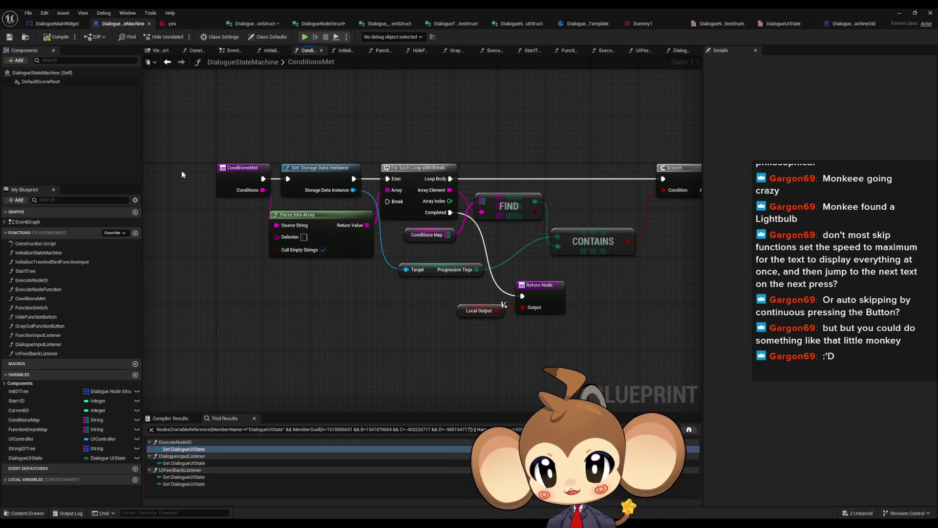
mouse_move(192, 145)
left_mouse_down()
mouse_move(247, 217)
mouse_move(199, 201)
left_mouse_up()
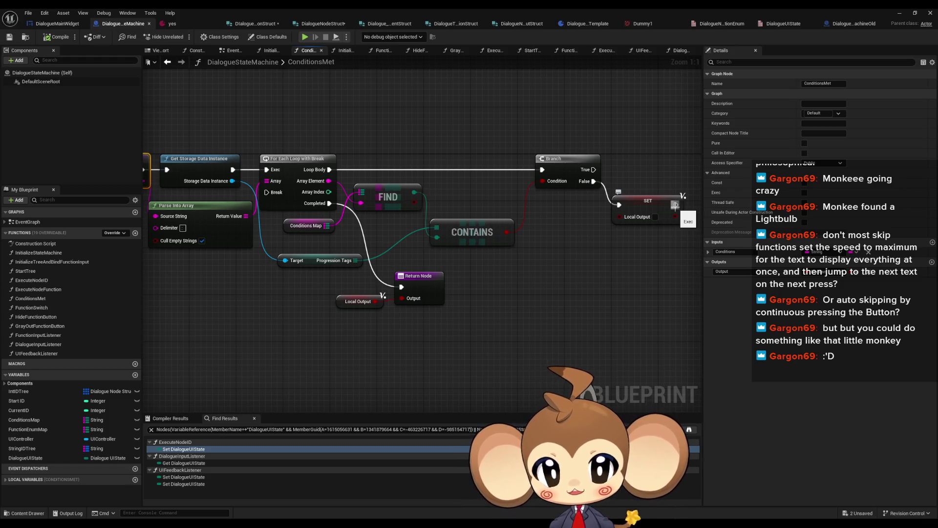
left_click_drag(369, 314, 369, 316)
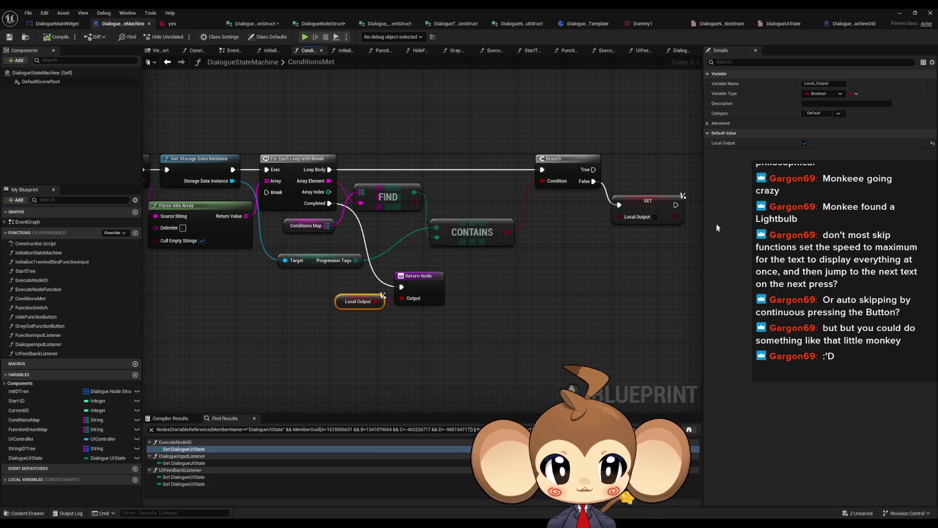
left_click_drag(665, 239, 665, 239)
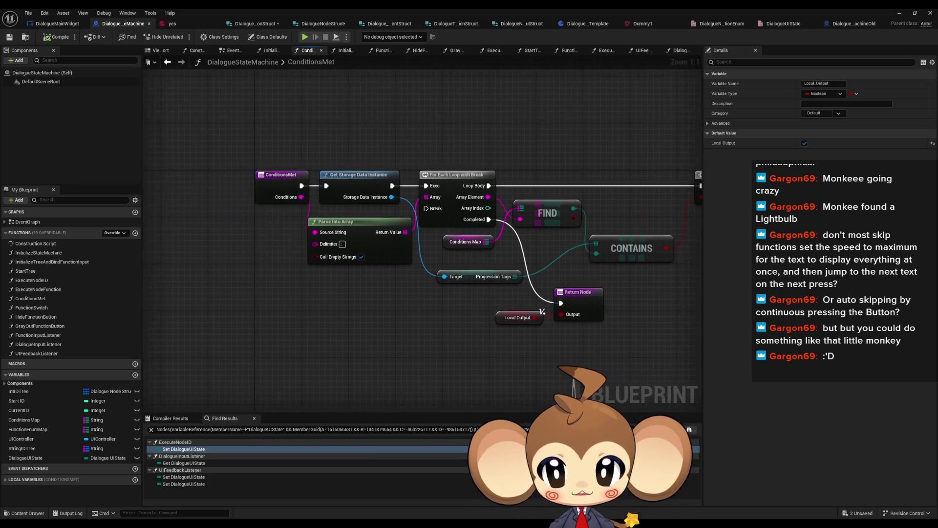
left_click_drag(618, 208, 209, 195)
left_click(495, 269)
double_click(38, 290)
double_click(37, 298)
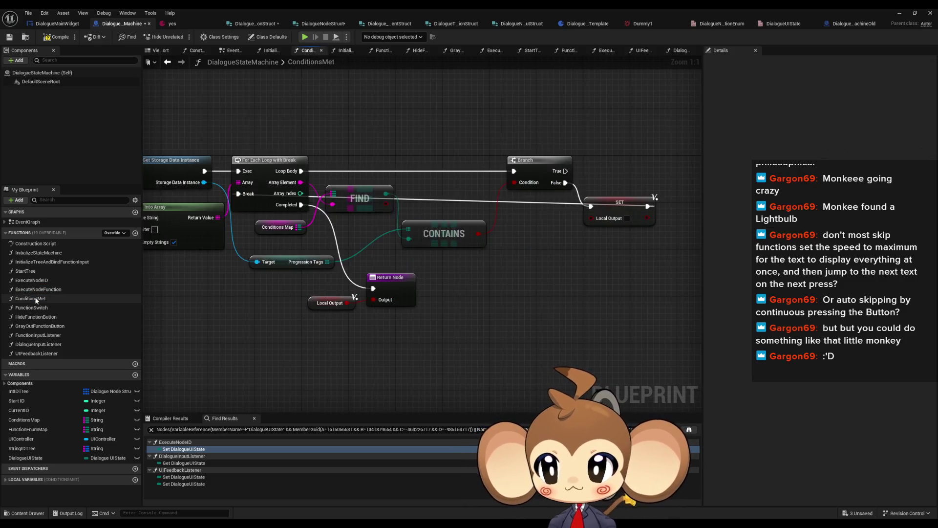
- Check the ConditionsMet function's options, then reframe the ConditionsMet graph around its entry node
right_click(28, 299)
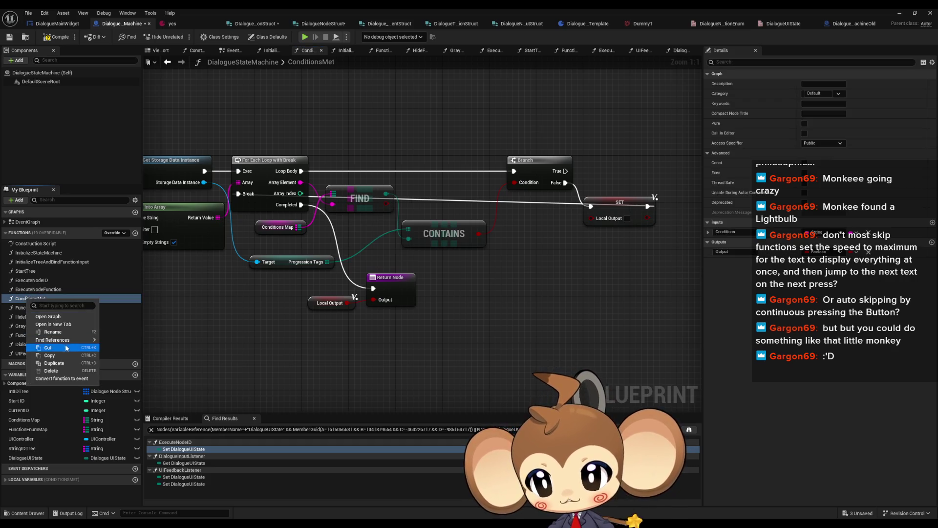
left_click(127, 373)
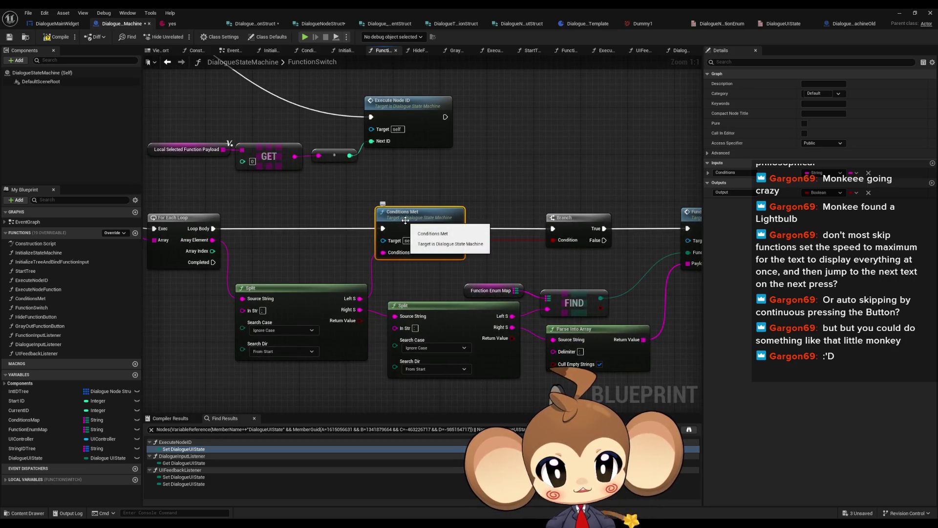
left_click_drag(459, 192, 559, 192)
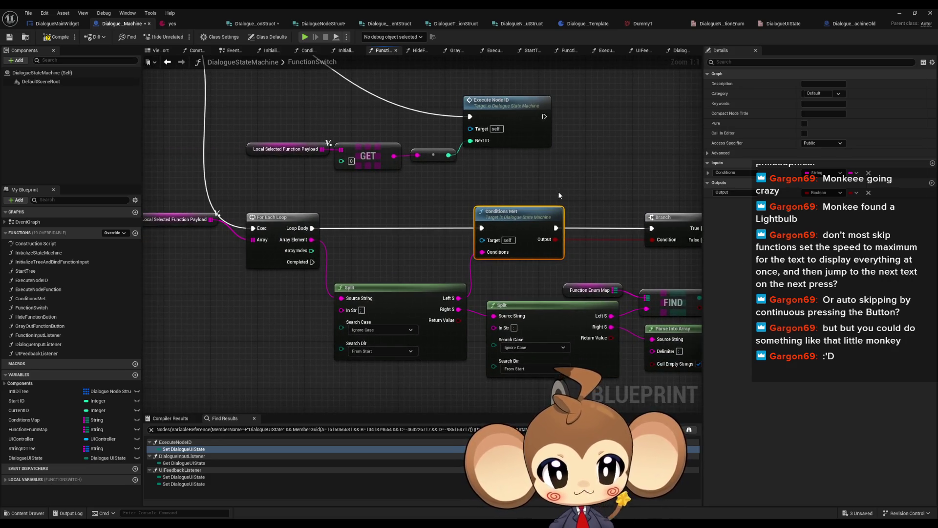
double_click(499, 234)
left_click_drag(325, 251, 446, 245)
left_click(489, 278)
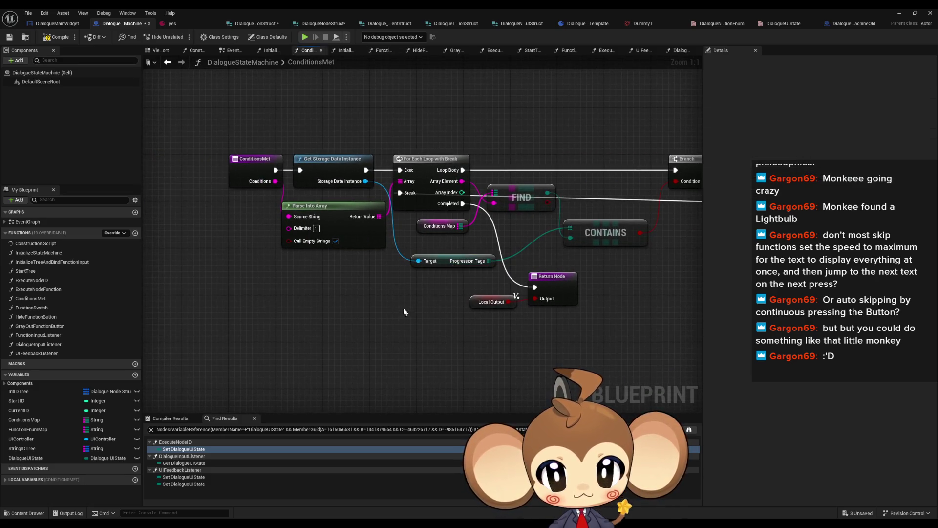
- Search the node list for 'con met', dismiss it, and restore the blueprint editor to a floating window
right_click(318, 357)
type("con met")
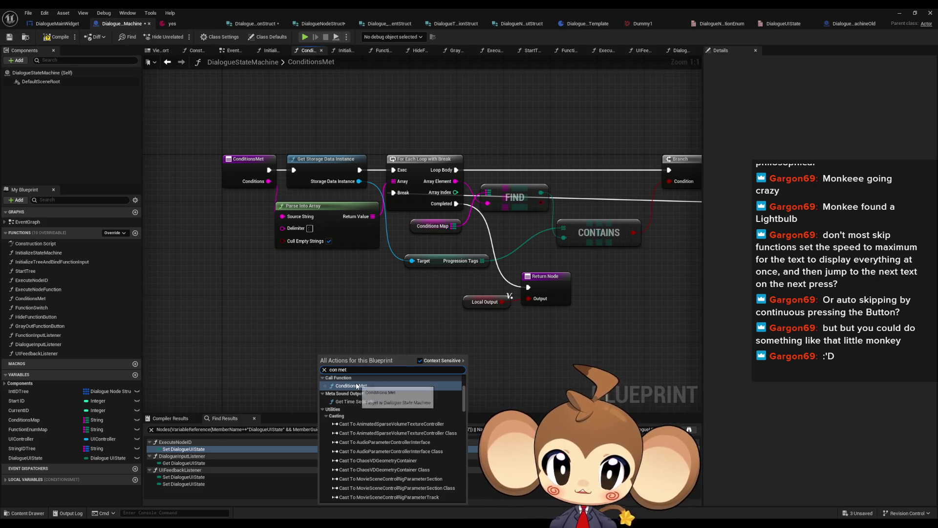
scroll(422, 404, "down", 15)
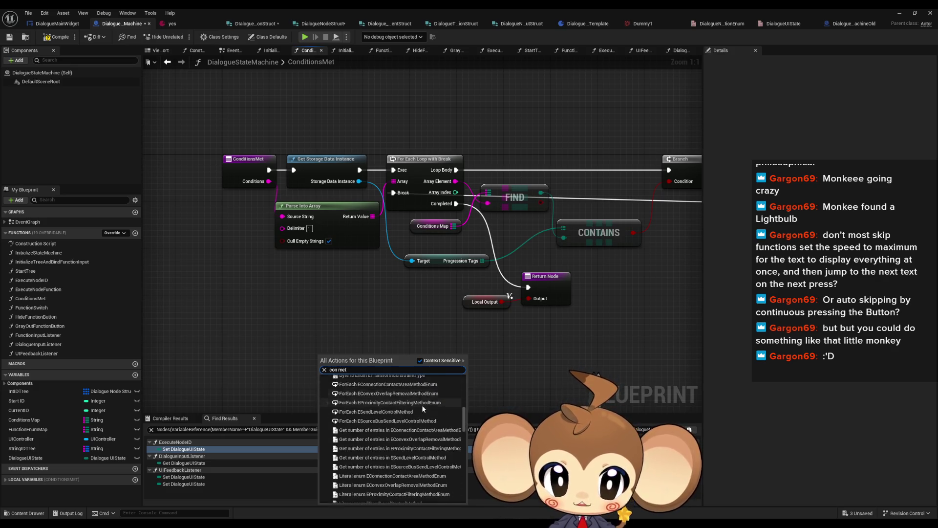
scroll(420, 420, "down", 10)
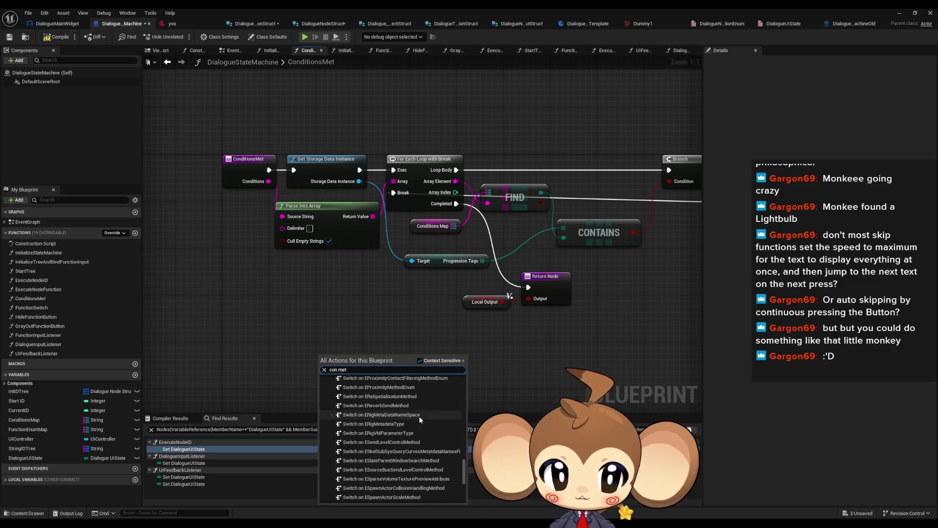
left_click(267, 295)
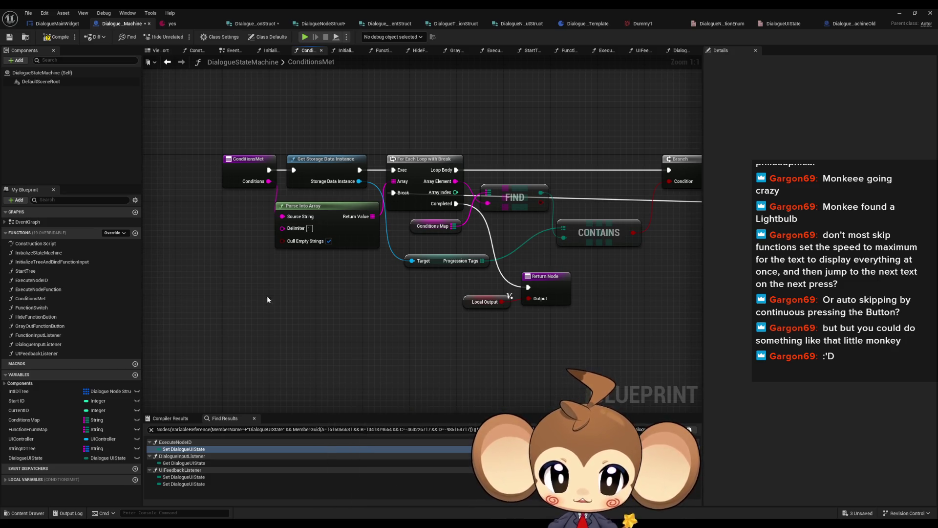
double_click(728, 8)
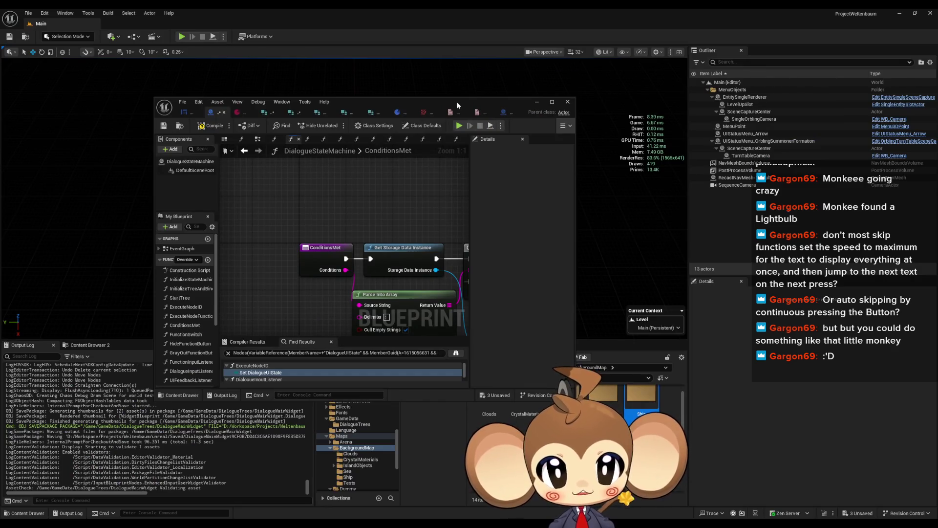
- Open the UtilityFunctions blueprint from Content > Blueprints > HelperFunctions
left_click_drag(456, 101, 304, 116)
left_click(528, 368)
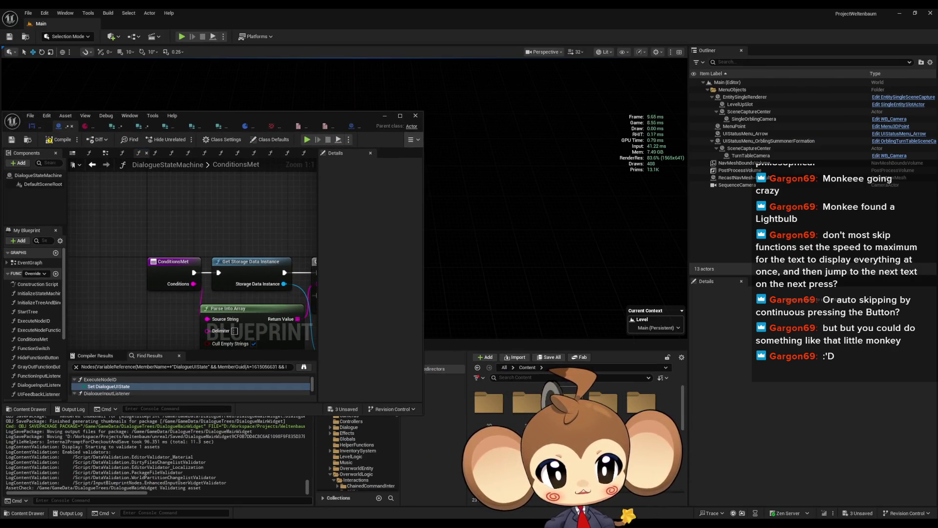
double_click(566, 402)
scroll(642, 403, "down", 1)
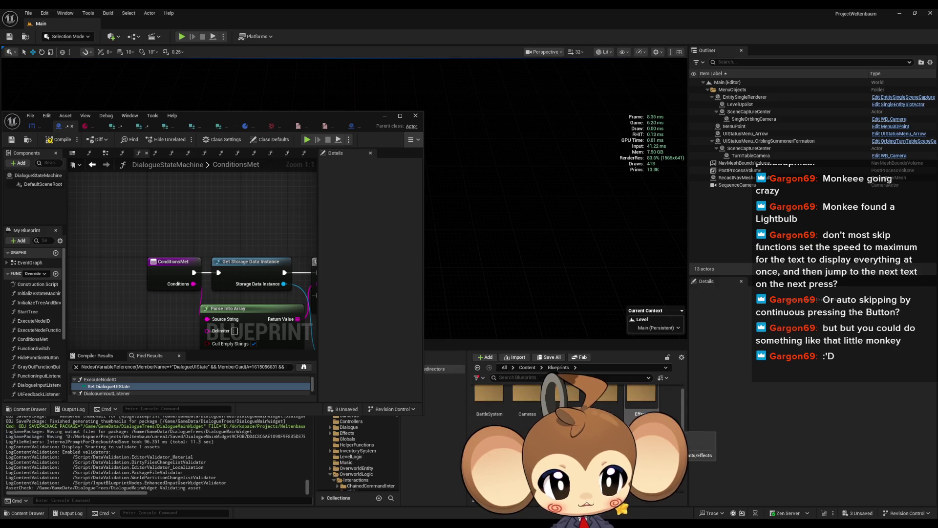
left_click(357, 445)
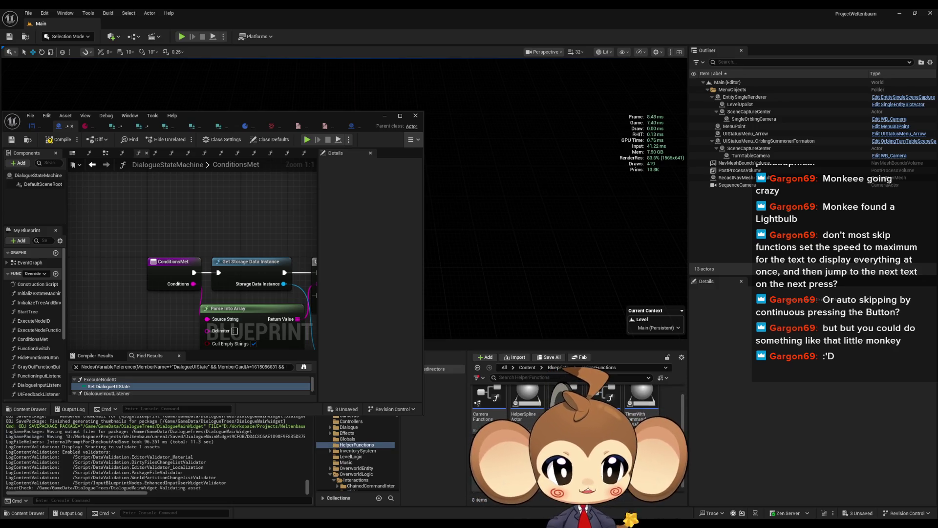
scroll(577, 401, "down", 1)
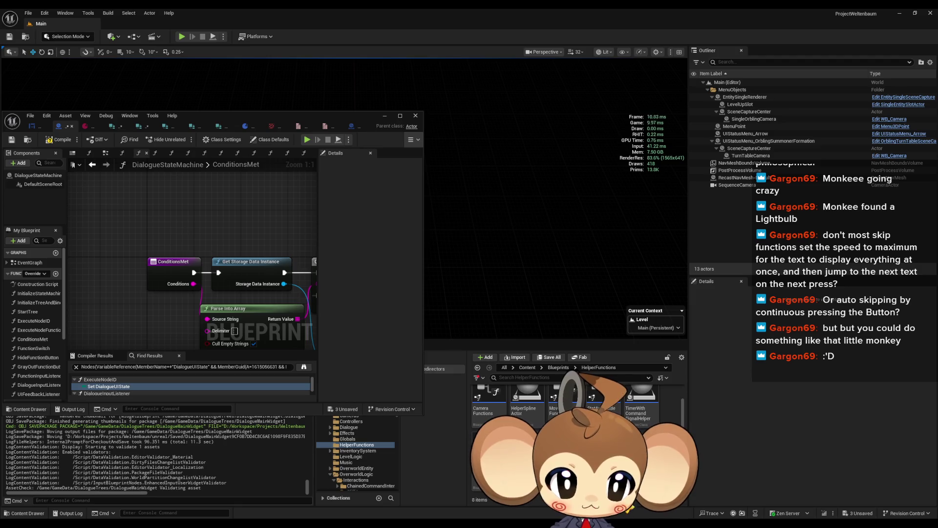
double_click(574, 391)
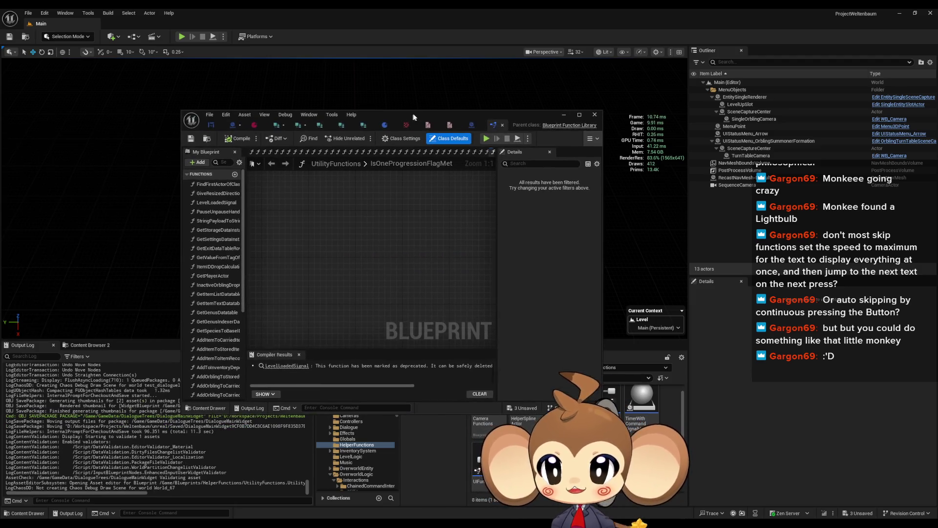
- Switch to DialogueStateMachineOld's CloseDialogue graph and maximize the blueprint editor
scroll(240, 280, "down", 5)
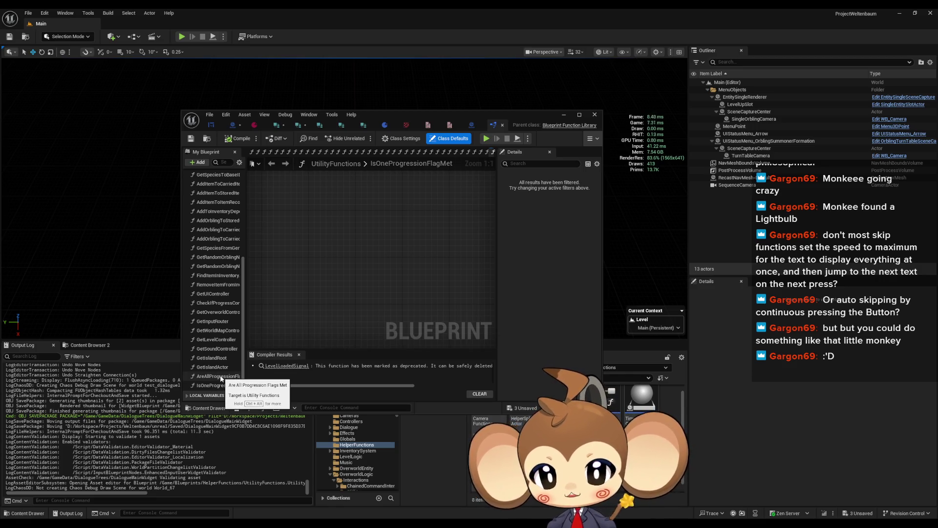
left_click(472, 125)
double_click(462, 113)
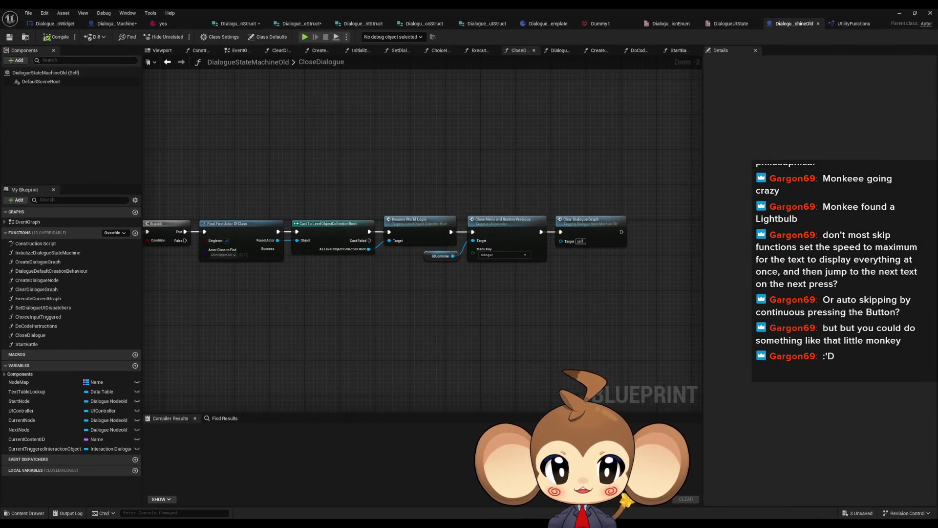
- Pan CloseDialogue, then open UtilityFunctions' AreAllProgressionFlagsMet graph
left_click_drag(372, 254, 548, 250)
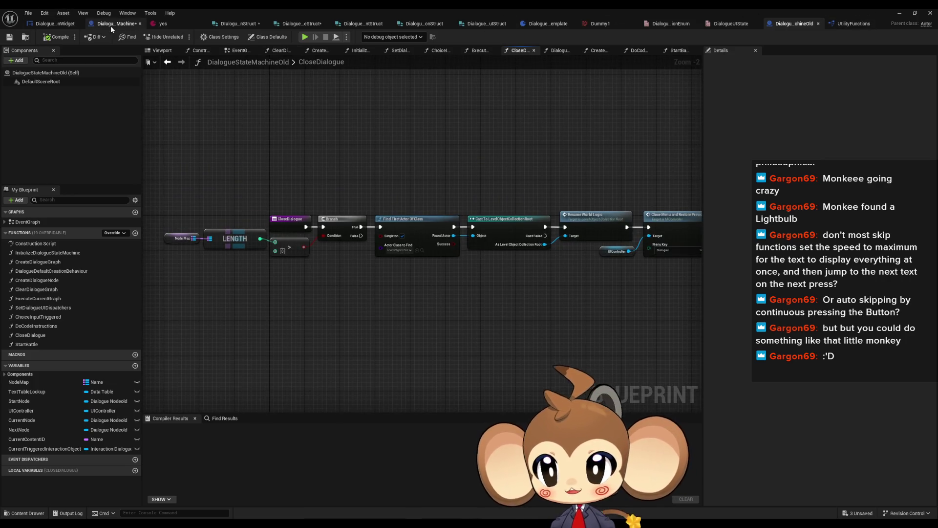
left_click(112, 27)
left_click(851, 23)
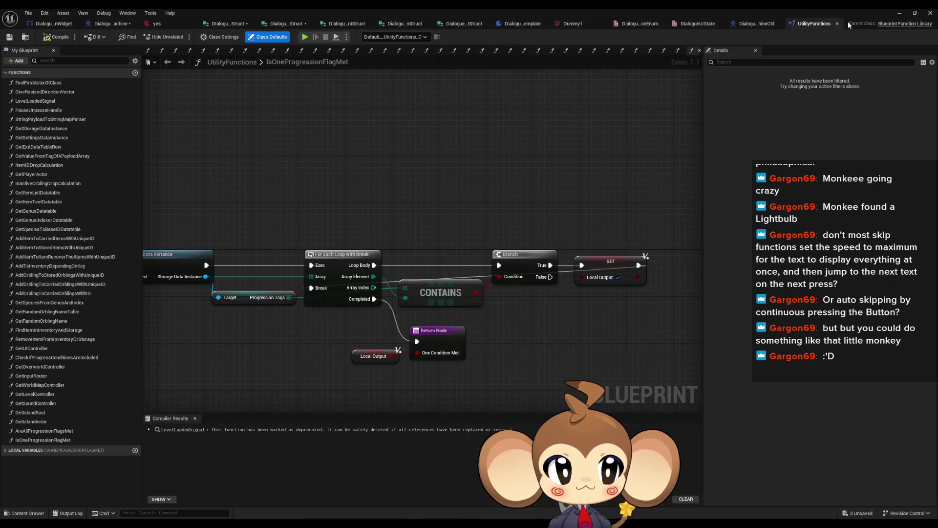
left_click(35, 423)
double_click(35, 431)
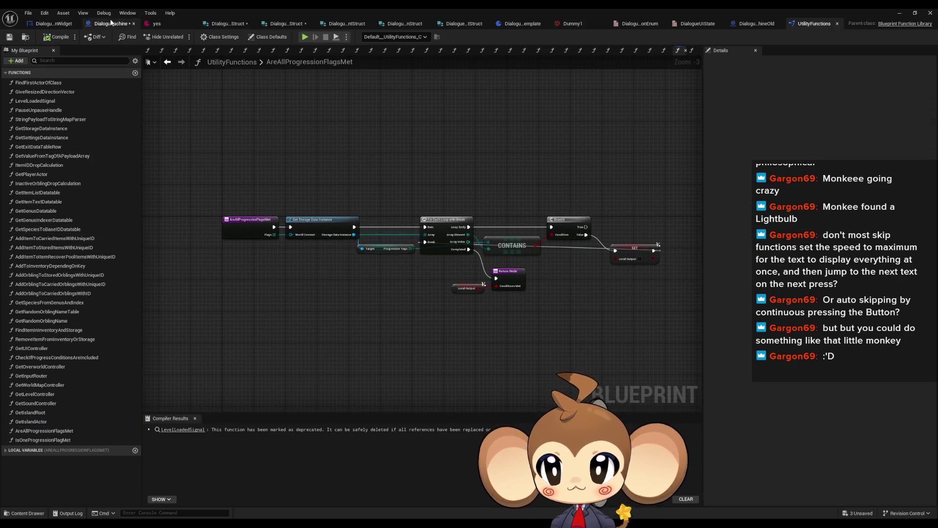
- Compare ConditionsMet's CONTAINS and SET Local_Output nodes against AreAllProgressionFlagsMet, then restore the editor window
left_click(91, 25)
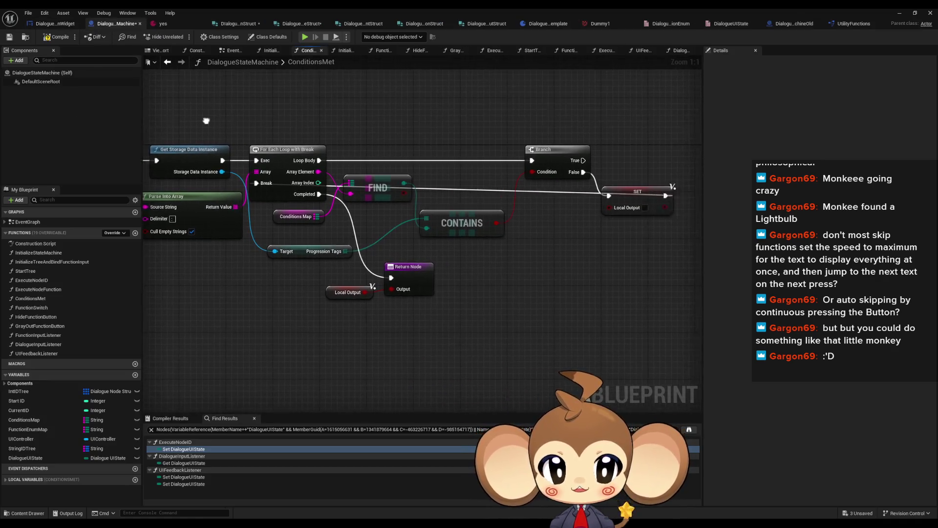
left_click(492, 237)
left_click(623, 195)
left_click(851, 26)
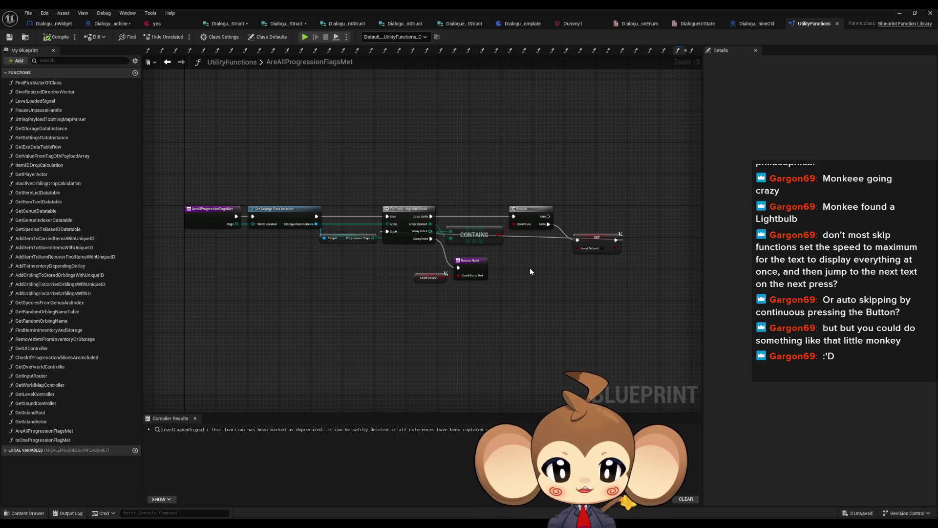
left_click(107, 23)
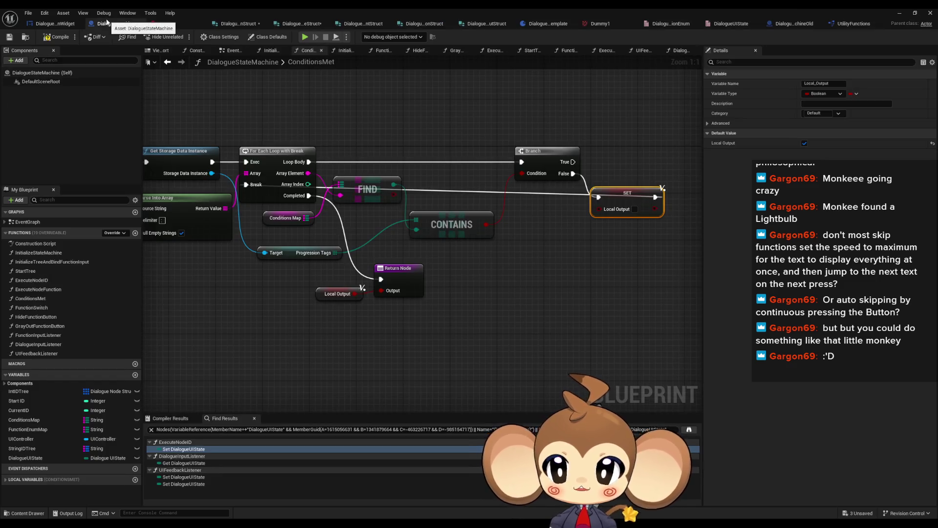
double_click(447, 13)
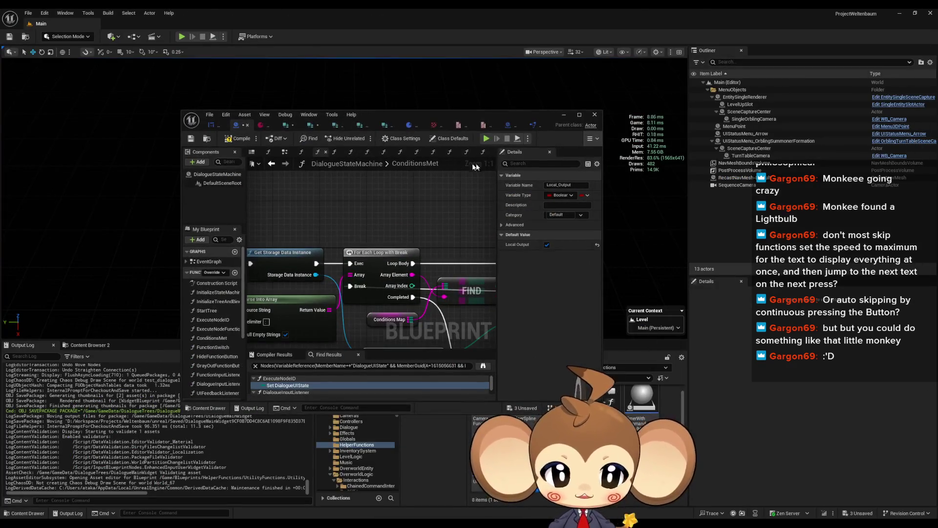
- Open the IssueBoard blueprint from the Content folder and begin a comment note
left_click_drag(447, 117, 289, 41)
left_click(528, 367)
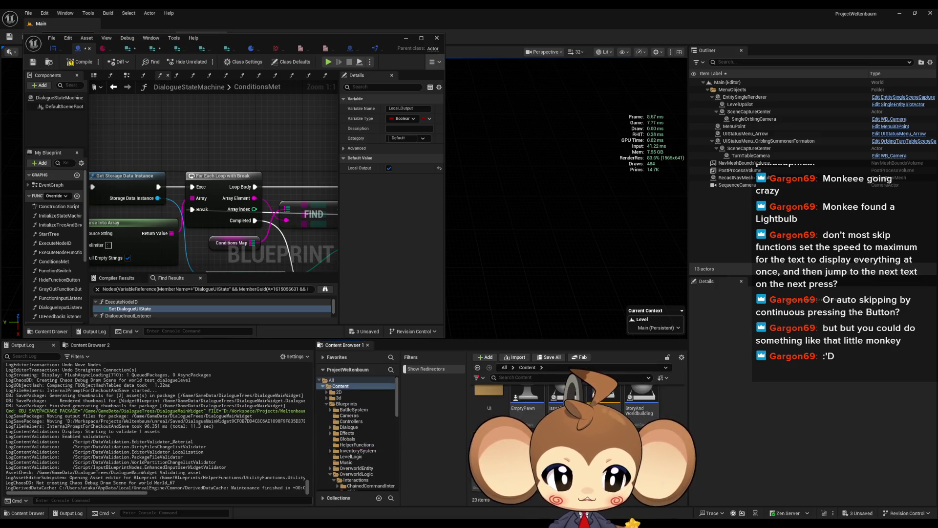
double_click(567, 420)
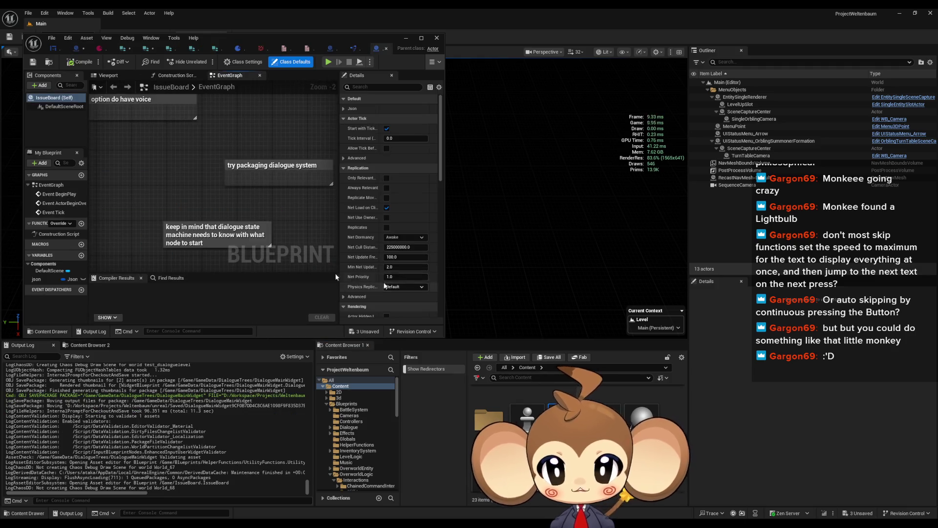
type("c")
type("che")
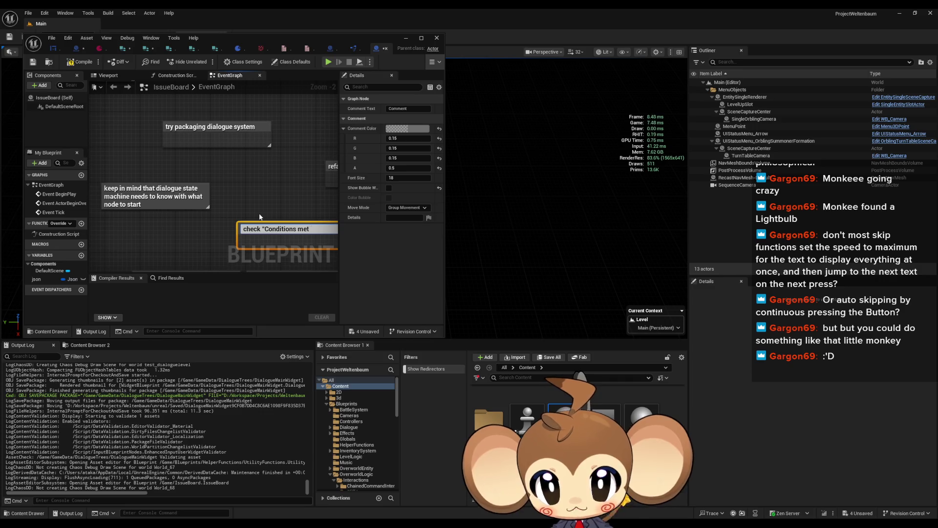
type("in")
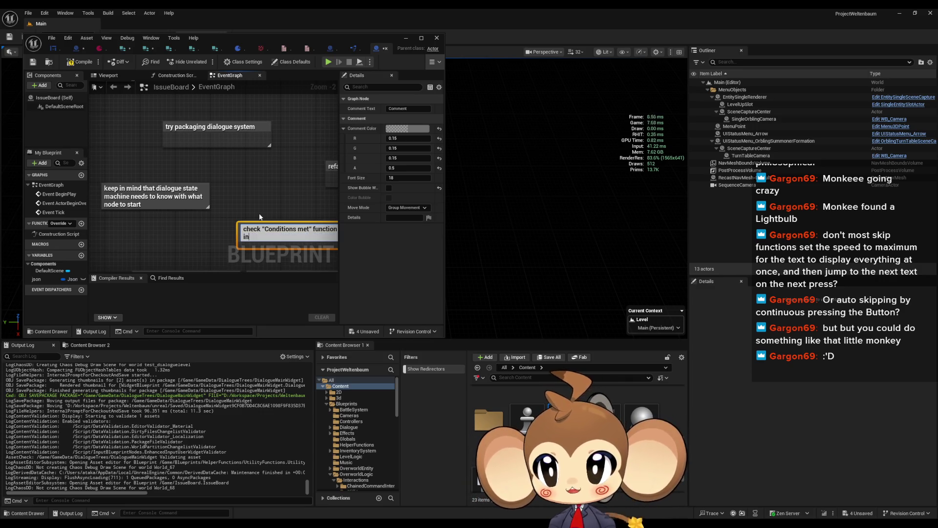
- Finish the IssueBoard comment reading 'check "Conditions met" function in state machine'
left_click(53, 49)
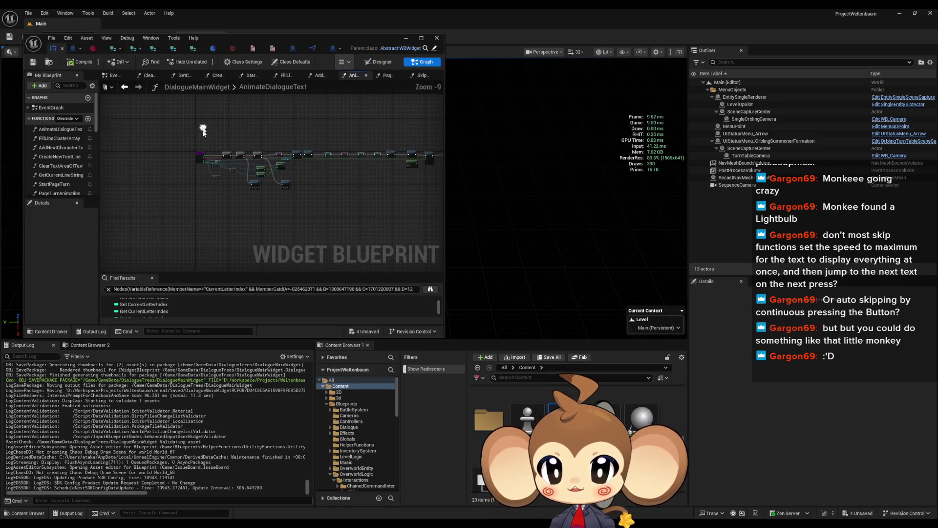
left_click(75, 48)
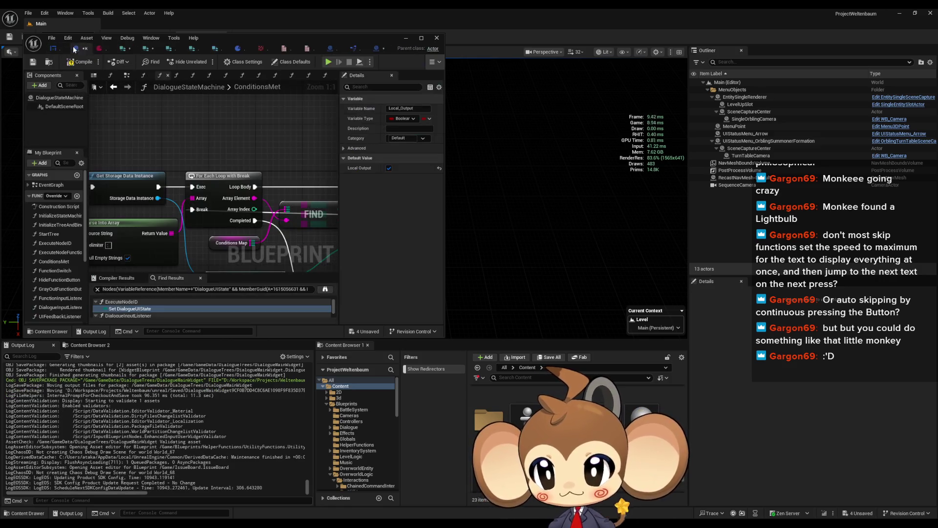
scroll(61, 259, "down", 1)
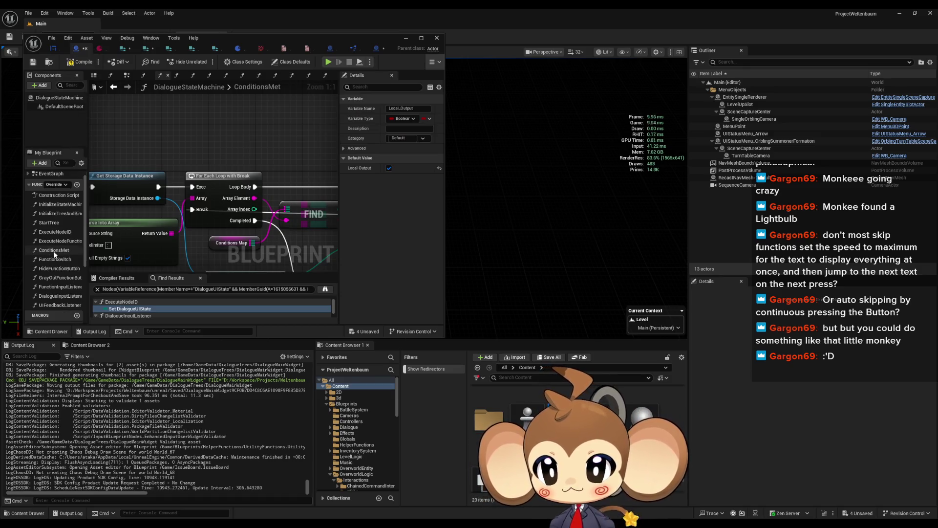
left_click(376, 48)
type("check \"Conditions met\" function in state machin")
left_click_drag(288, 215, 263, 226)
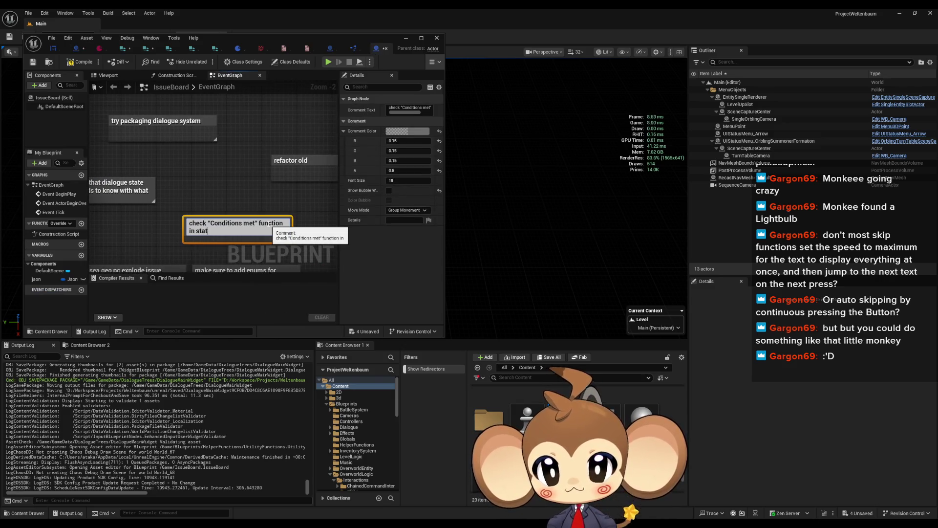
type("e")
key("Return")
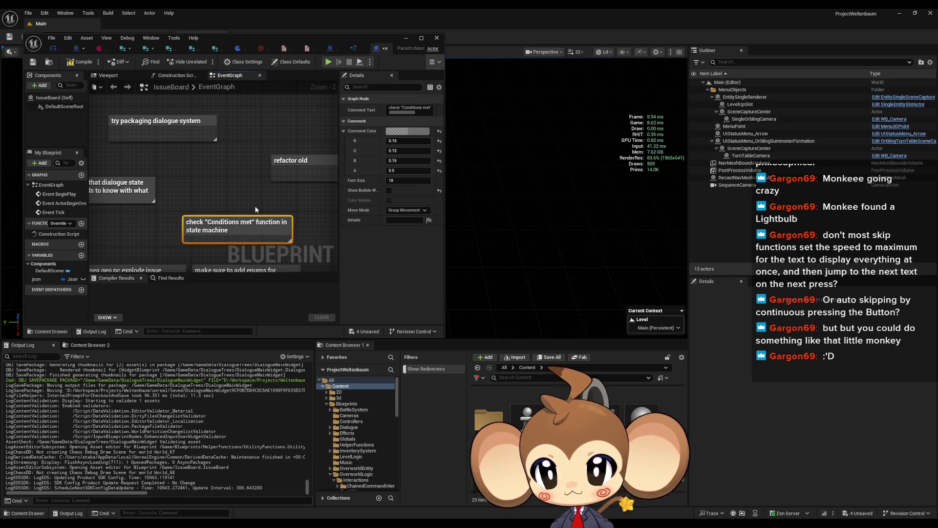
- Compile IssueBoard, maximize the editor, and return to DialogueStateMachine's ConditionsMet graph
left_click(245, 196)
left_click(81, 63)
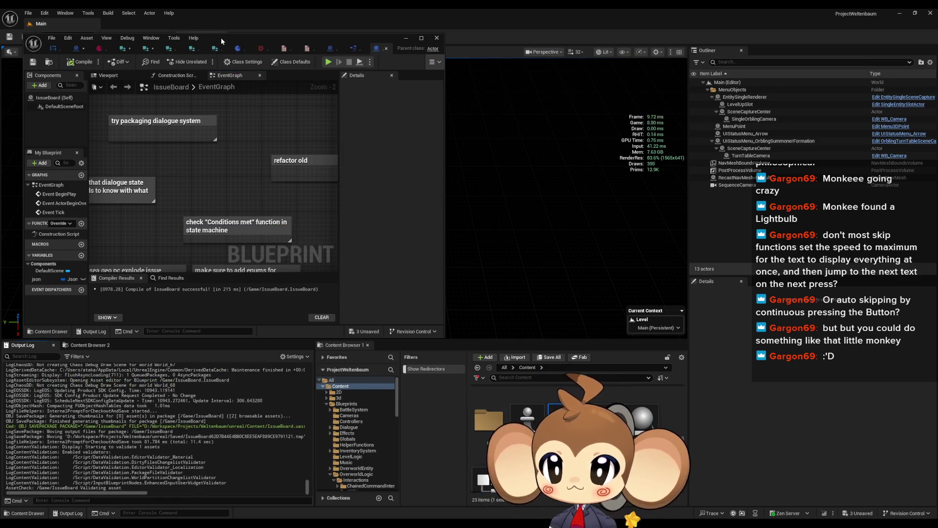
double_click(220, 37)
left_click(108, 24)
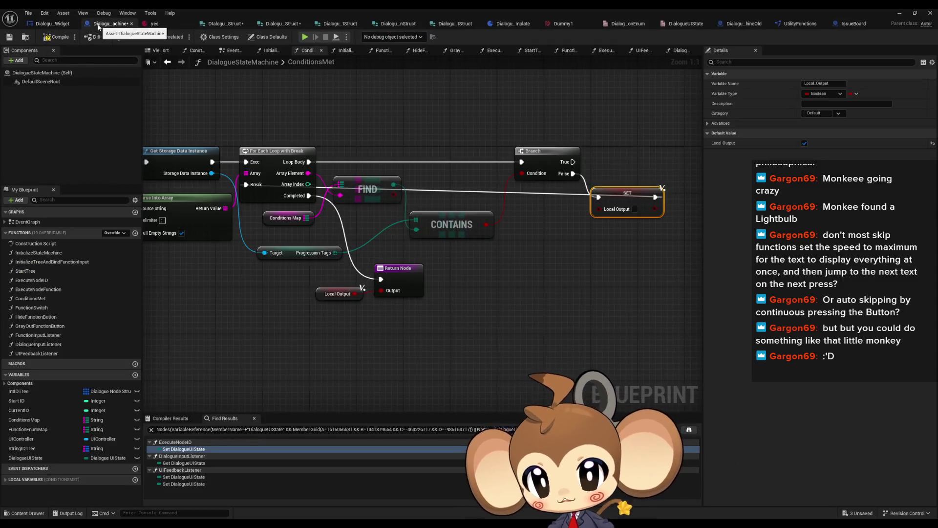
- Browse back through ExecuteNodeFunction, ExecuteNodeID, StartTree and InitializeTreeAndBindFunctionInput to the FunctionSwitch graph
double_click(41, 290)
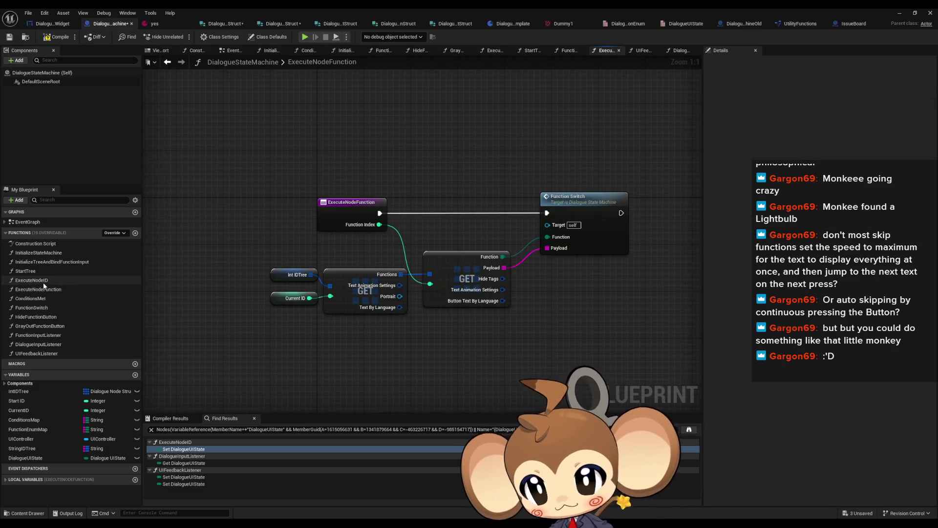
double_click(43, 282)
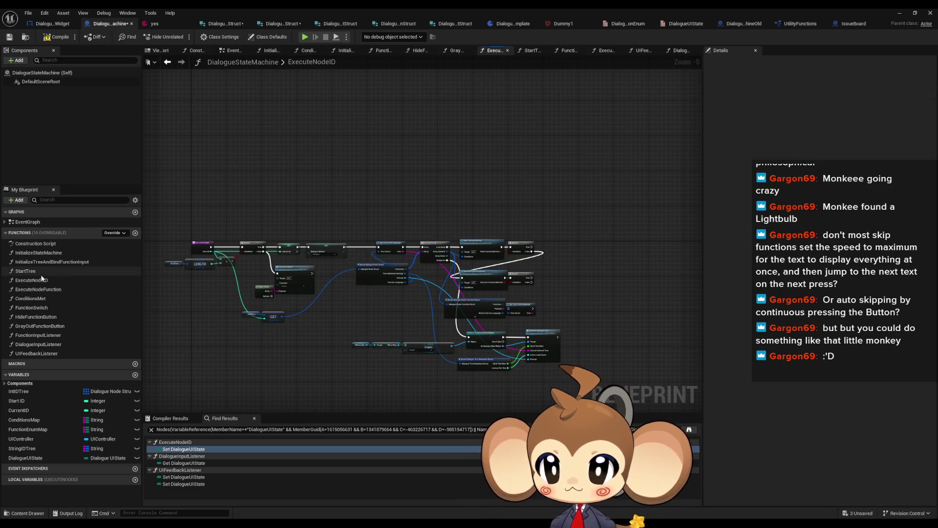
double_click(42, 273)
double_click(45, 263)
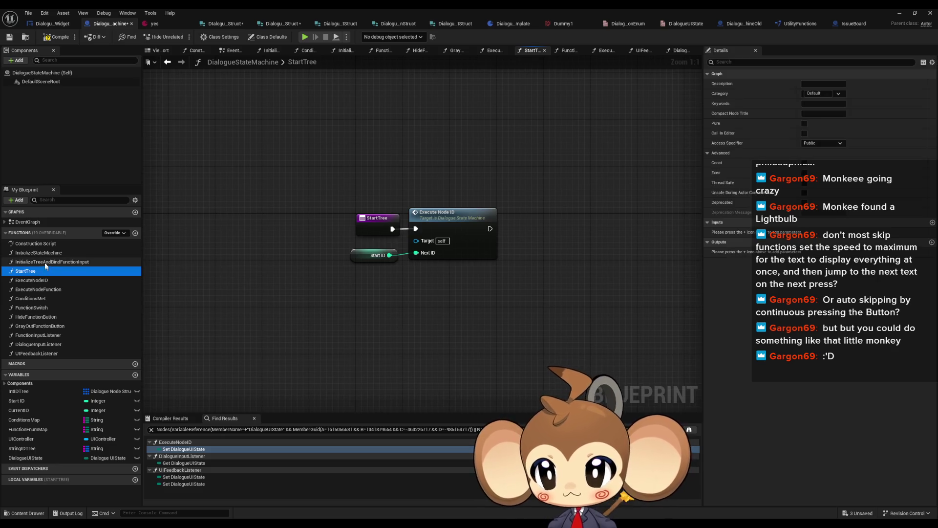
double_click(30, 298)
double_click(32, 308)
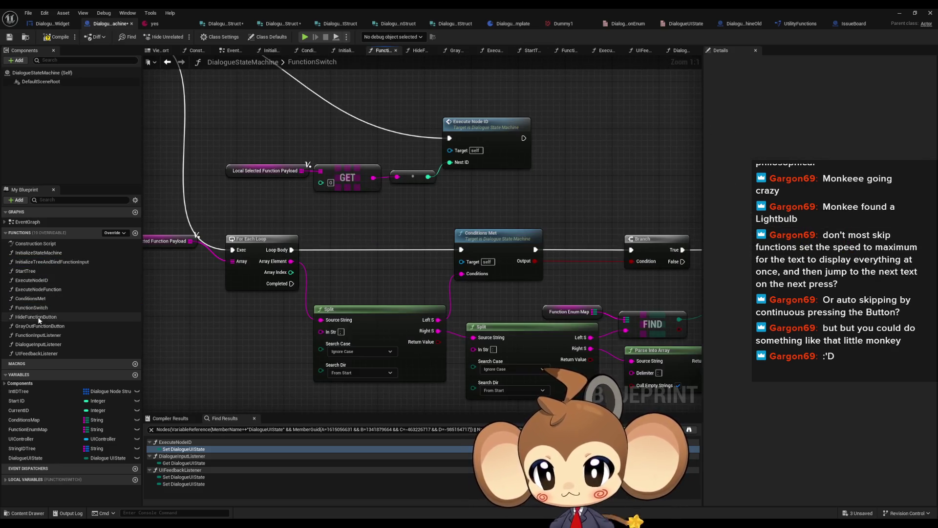
scroll(355, 292, "down", 3)
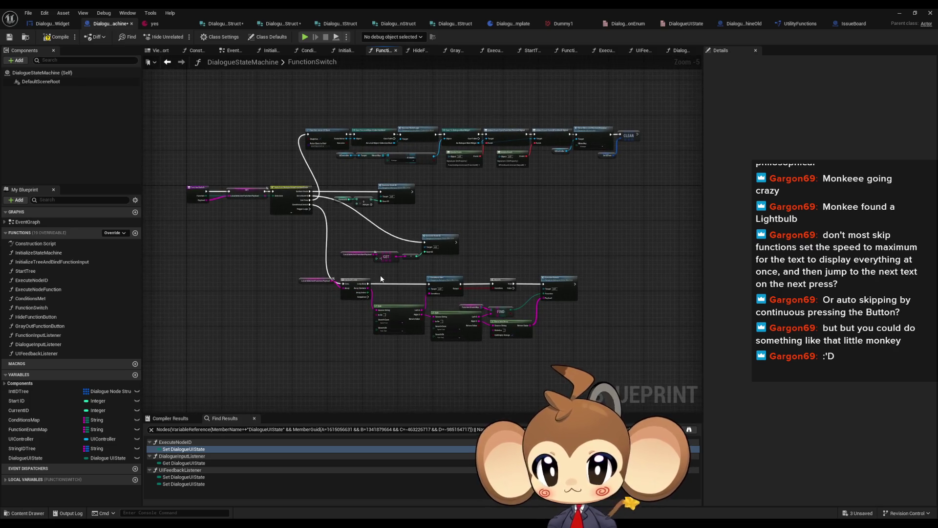
- Spread the FunctionSwitch nodes apart, shifting the top row and raising the GET and Execute Node ID nodes
left_click_drag(300, 213, 582, 318)
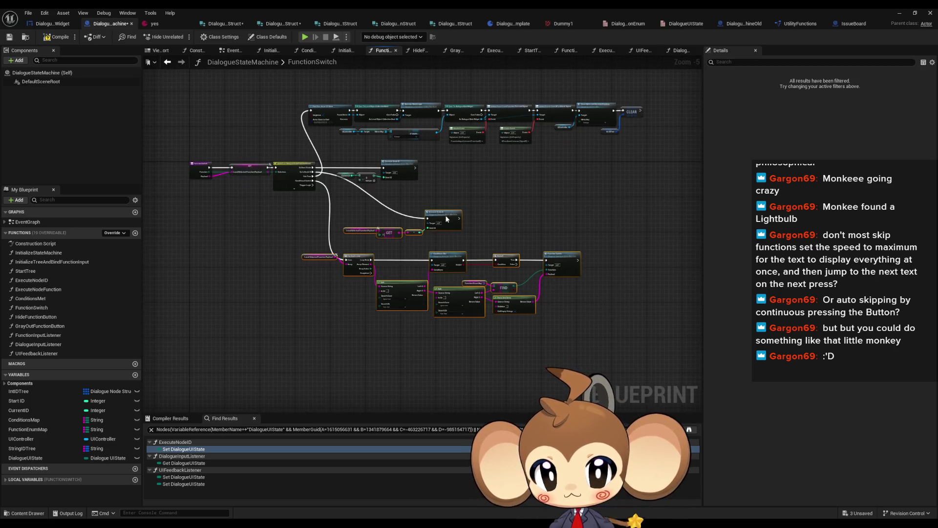
left_click_drag(445, 215, 448, 325)
left_click_drag(283, 77, 338, 107)
left_click_drag(416, 122, 658, 140)
mouse_move(329, 108)
left_mouse_down()
mouse_move(366, 209)
mouse_move(393, 210)
mouse_move(406, 251)
left_mouse_up()
mouse_move(364, 323)
left_mouse_down()
mouse_move(467, 348)
mouse_move(430, 208)
mouse_move(386, 176)
left_mouse_up()
- Move the lower node row up under the top nodes, then open the HideFunctionButton graph
scroll(430, 208, "up", 6)
scroll(386, 176, "down", 5)
left_click_drag(252, 274, 650, 337)
scroll(567, 311, "up", 2)
left_click_drag(451, 305, 451, 251)
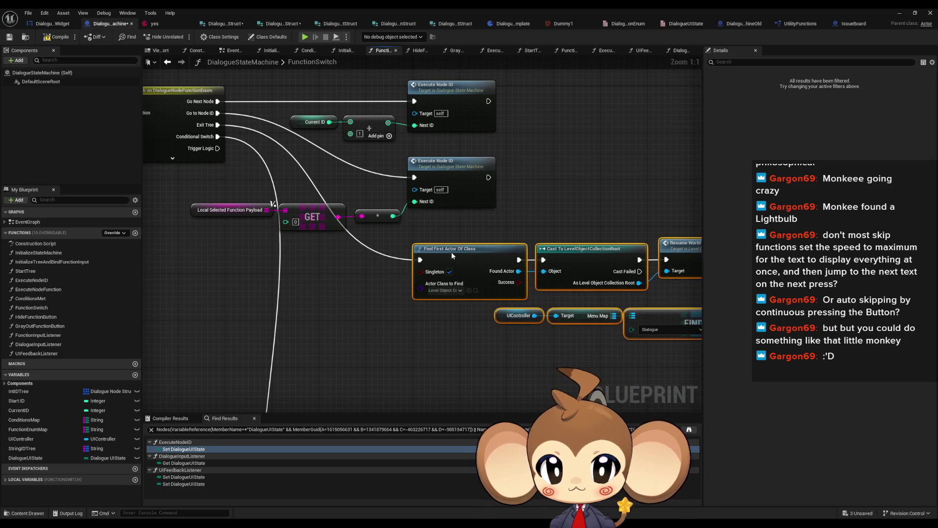
scroll(443, 297, "down", 3)
scroll(384, 258, "up", 7)
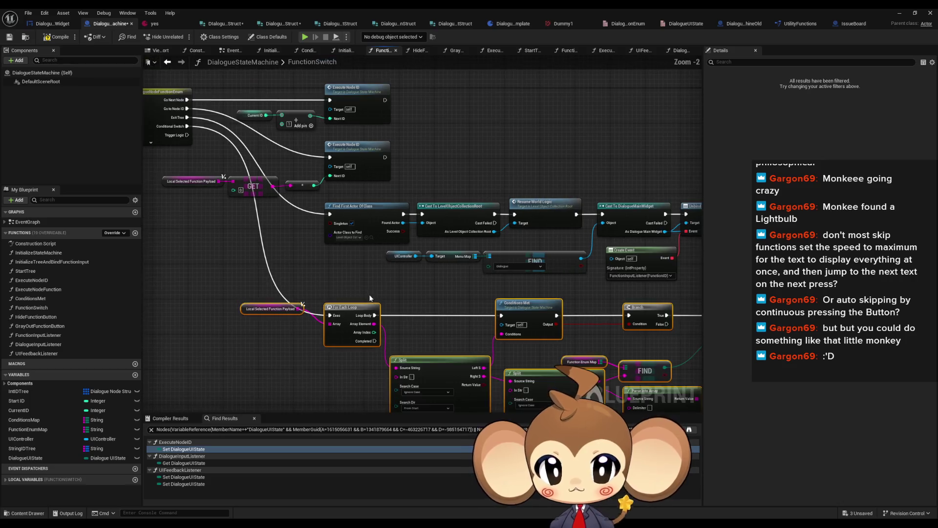
scroll(316, 283, "down", 1)
scroll(203, 134, "up", 2)
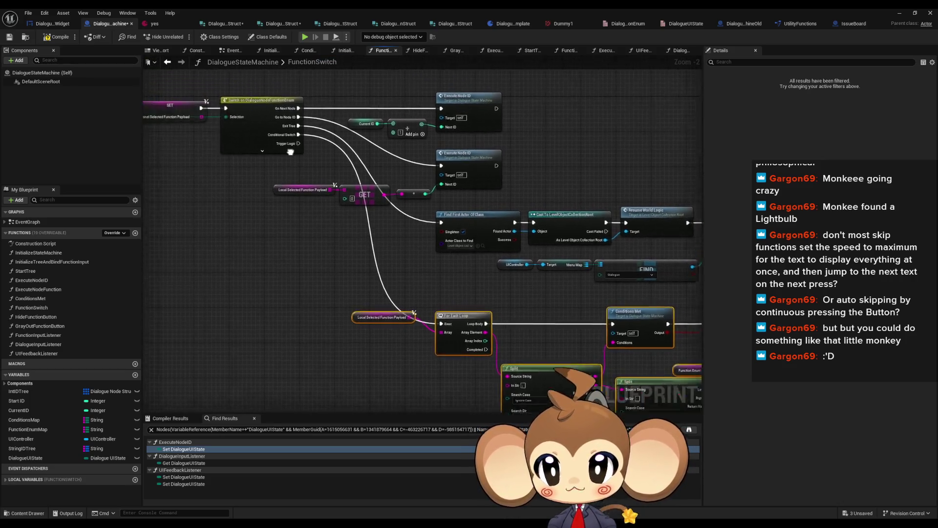
scroll(365, 195, "down", 7)
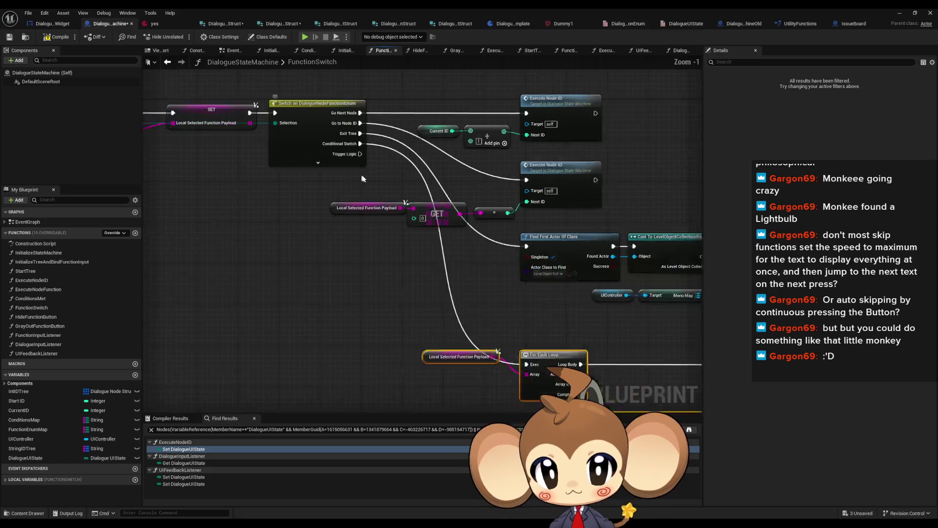
scroll(303, 221, "up", 5)
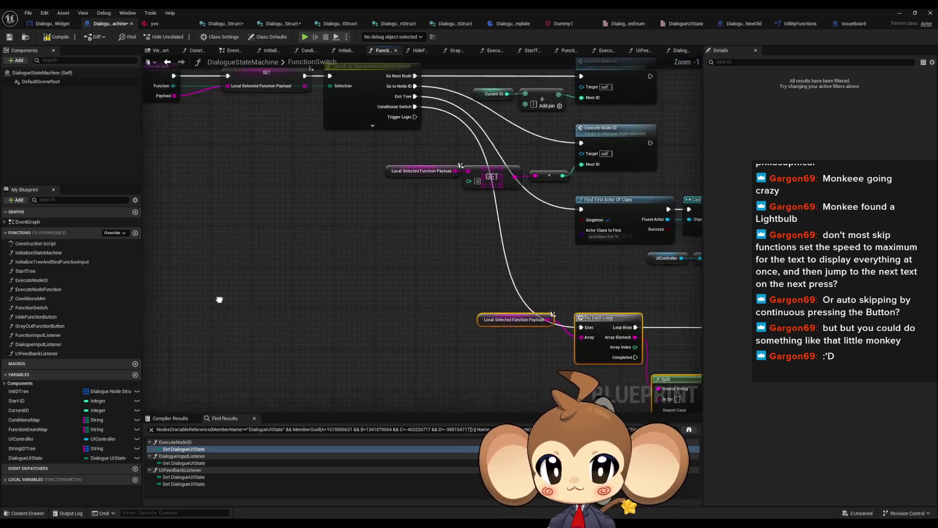
double_click(35, 317)
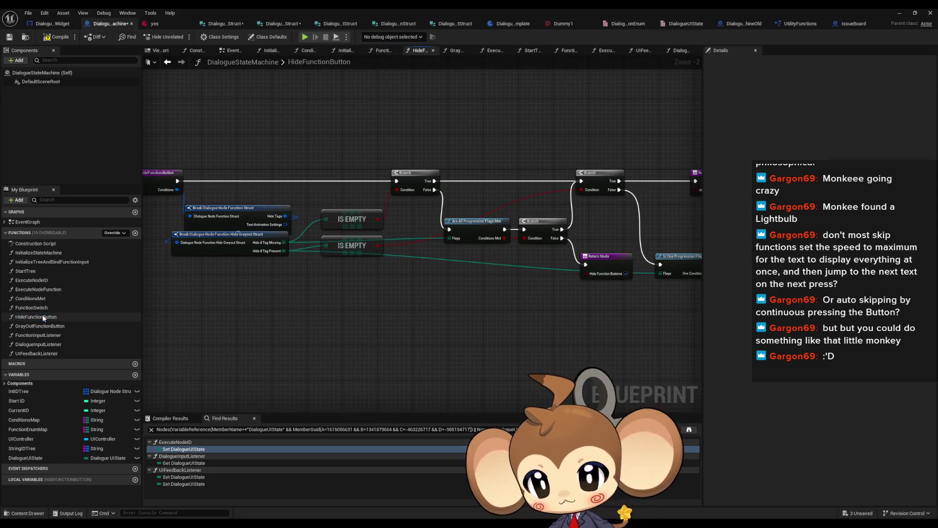
- Step through the blueprint's function graphs to the DialogueInputListener graph
double_click(31, 308)
double_click(39, 317)
left_click(34, 335)
double_click(37, 327)
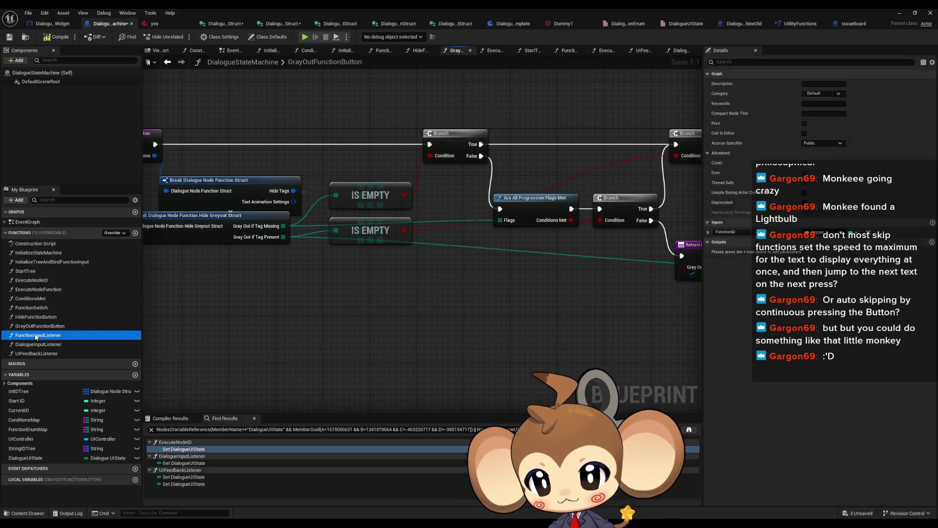
double_click(34, 335)
double_click(33, 344)
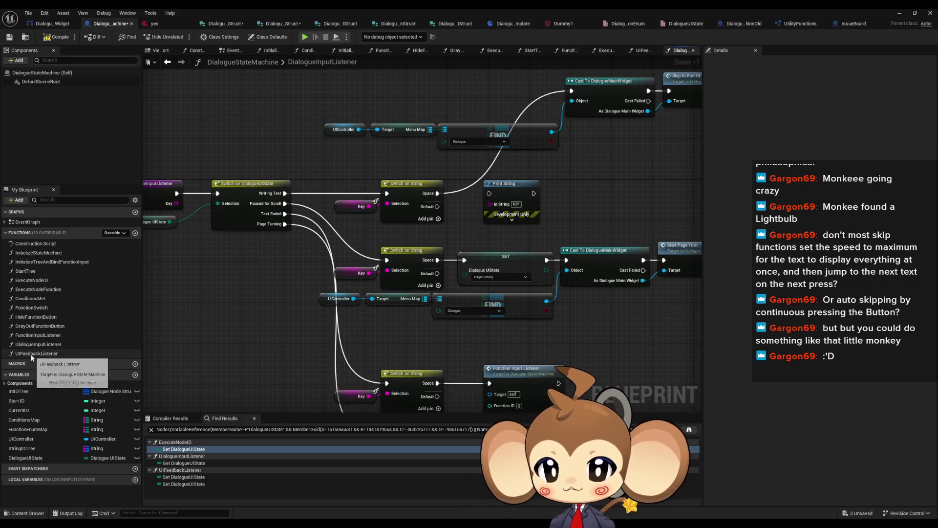
- Move the Cast To DialogueMainWidget and Skip nodes down beside the top Switch on String
scroll(406, 236, "down", 2)
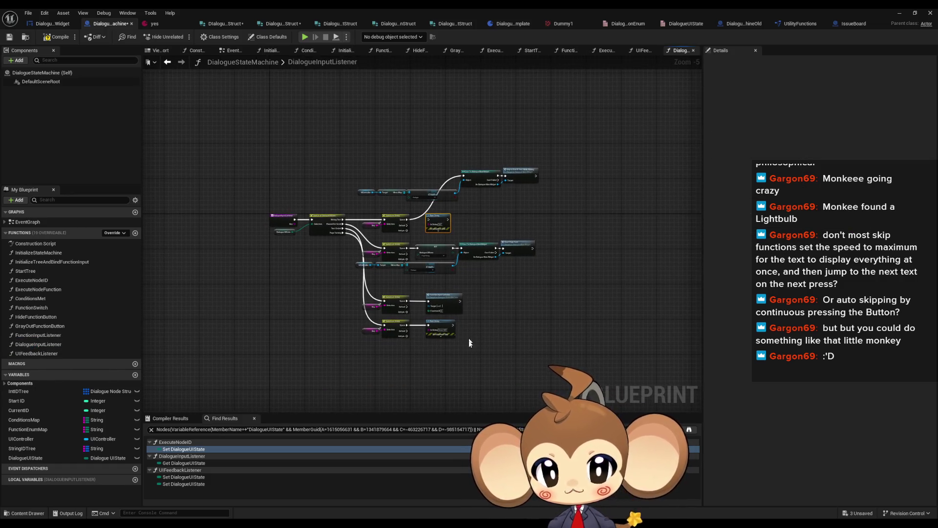
scroll(454, 329, "up", 4)
scroll(357, 321, "down", 3)
scroll(405, 222, "up", 2)
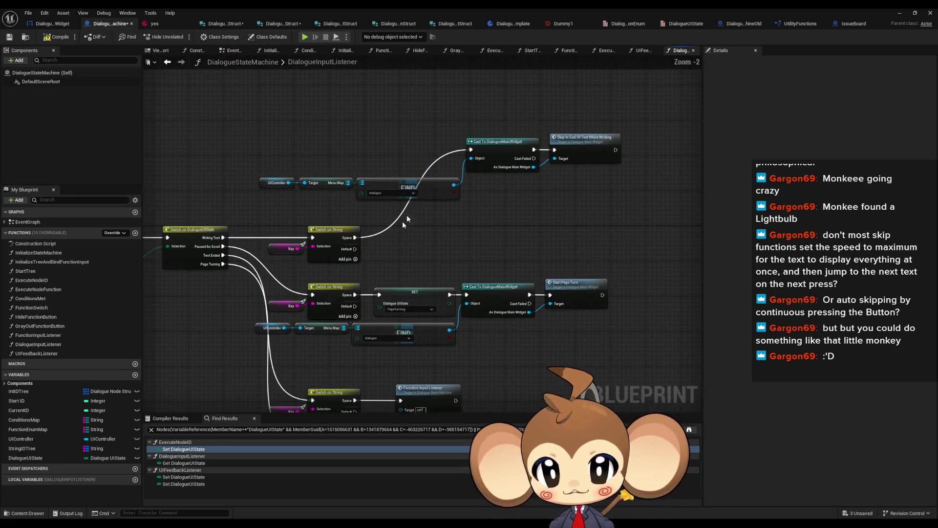
left_click_drag(467, 122, 625, 169)
mouse_move(510, 143)
left_mouse_down()
mouse_move(552, 215)
mouse_move(500, 232)
left_mouse_up()
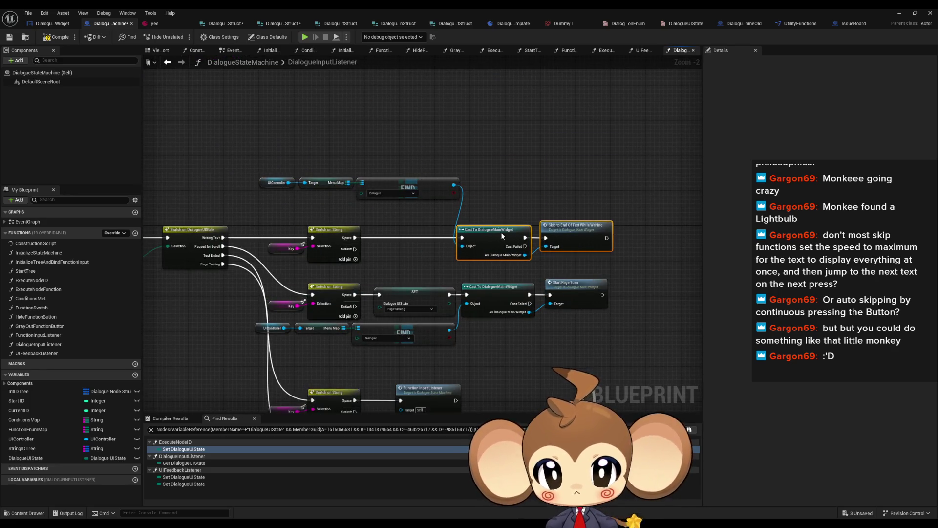
- Duplicate the UIController, Target and Find lookup and place it between the two Switch branches
scroll(445, 105, "down", 1)
left_click_drag(263, 184, 557, 362)
scroll(420, 254, "up", 3)
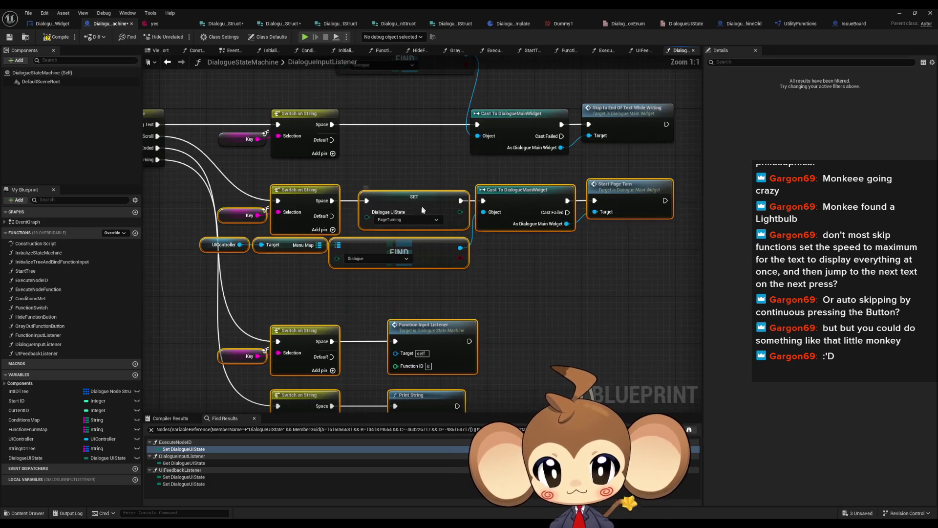
key("ctrl+v")
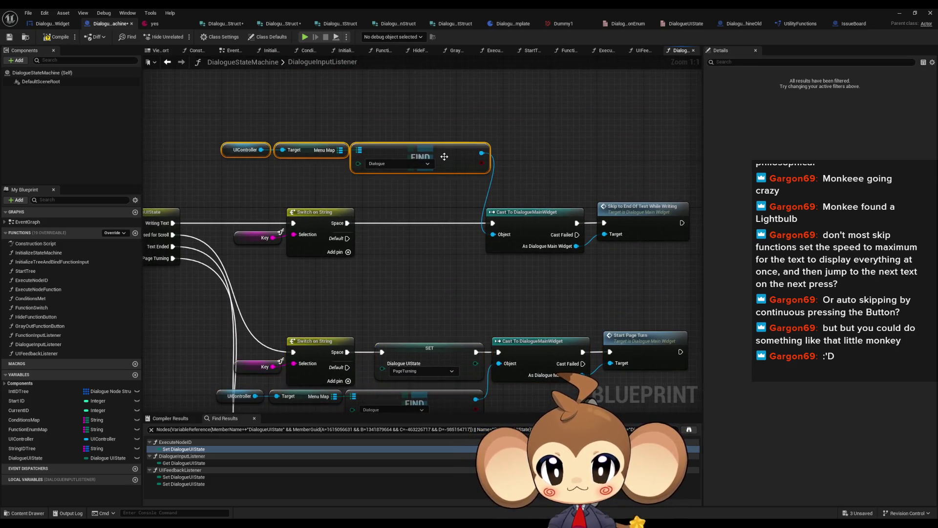
left_click_drag(444, 161, 424, 289)
- Compile the dialogue state machine blueprint and save the DialogueNodeStruct asset
double_click(62, 352)
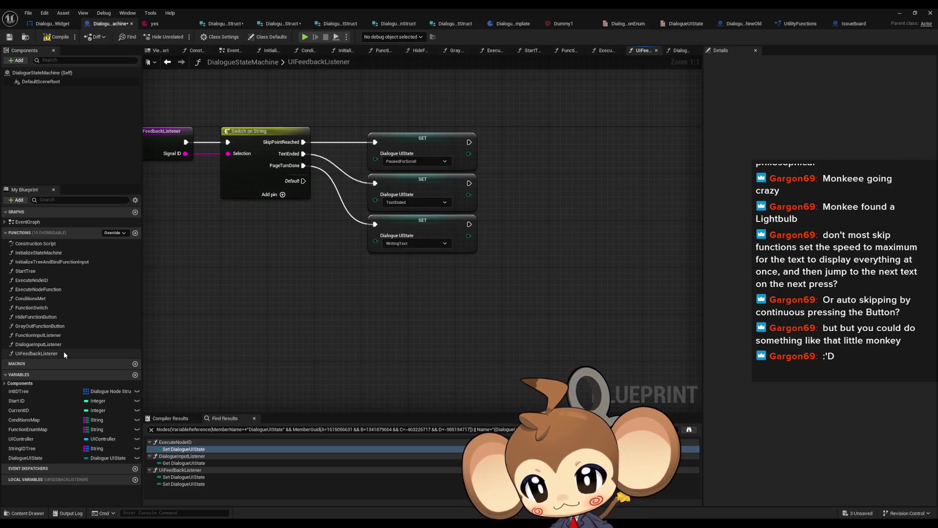
double_click(49, 344)
scroll(451, 250, "down", 2)
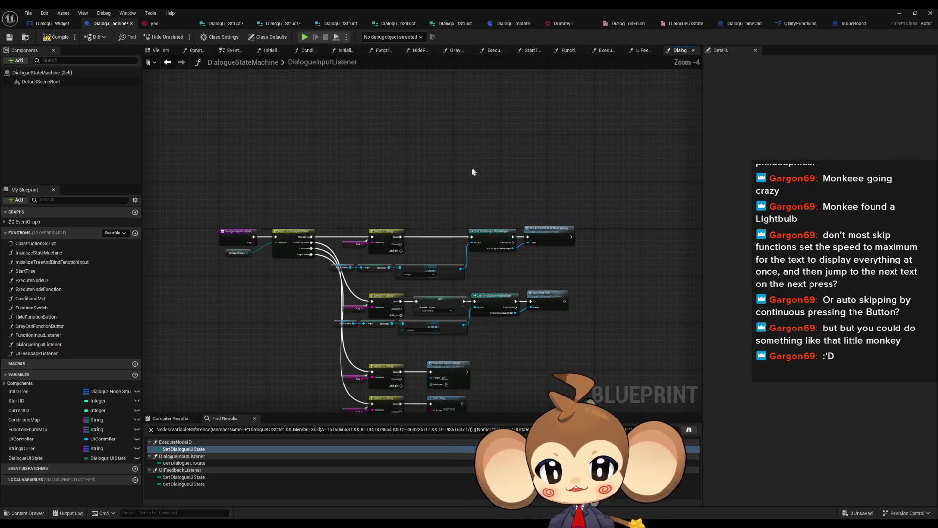
left_click(60, 39)
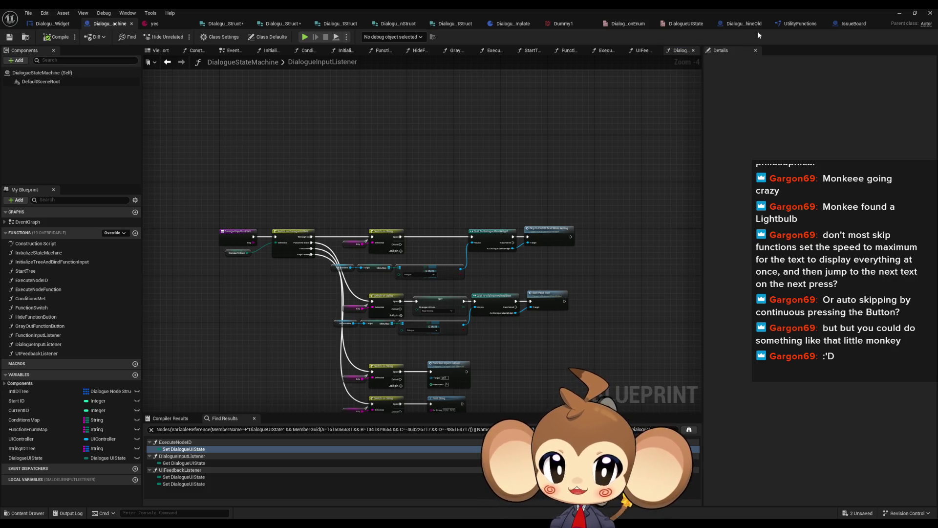
left_click(277, 23)
left_click(9, 36)
left_click(898, 13)
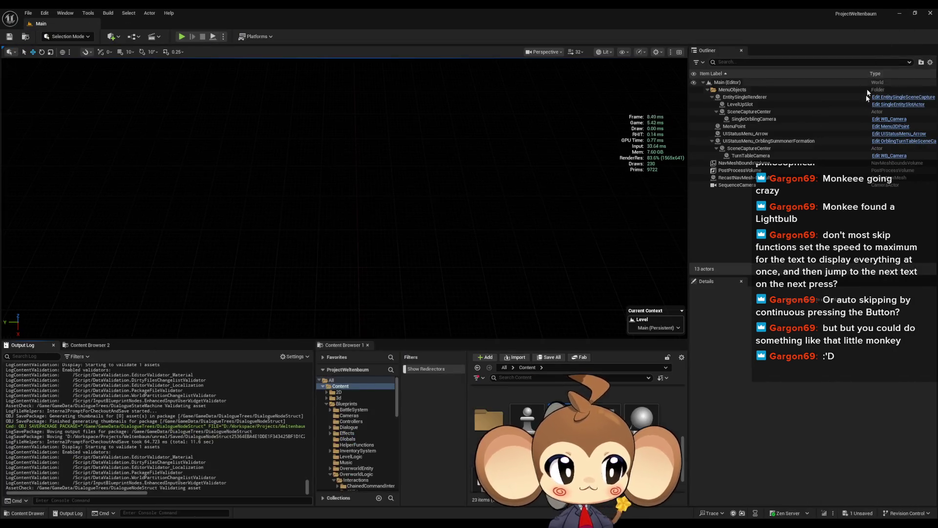
- Start Play-in-Editor, get past the press-any-key screen and choose Load Game
left_click(181, 37)
key("Return")
key("Down")
key("Return")
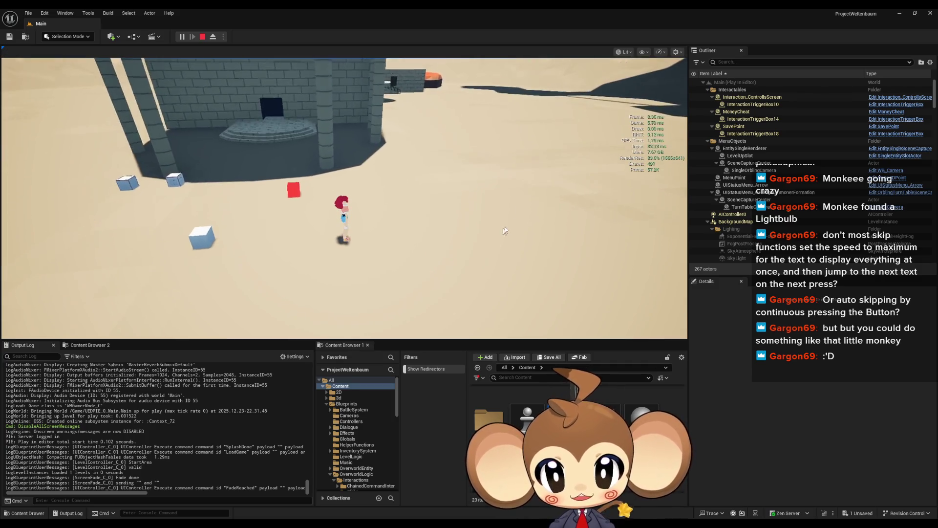
- Walk onto the cube, trigger its dialogue and advance through Mira's portrait lines
key("s")
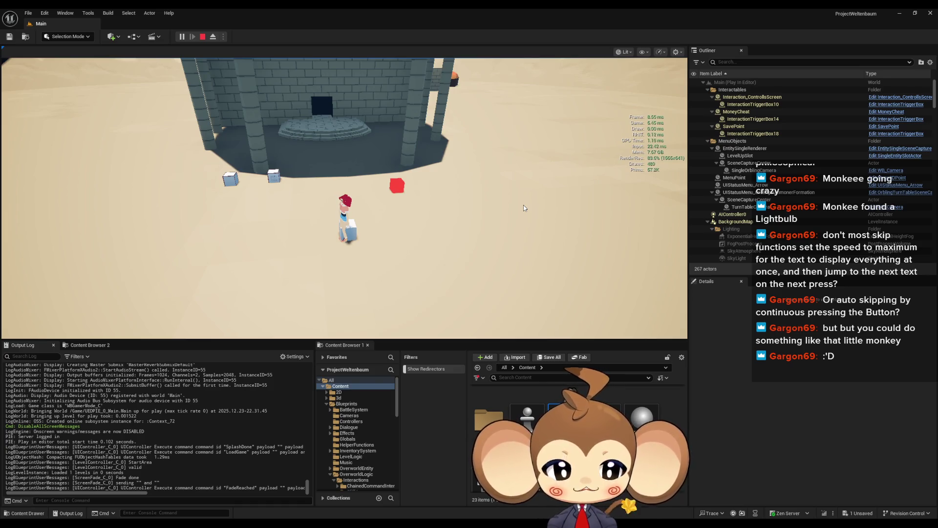
key("e")
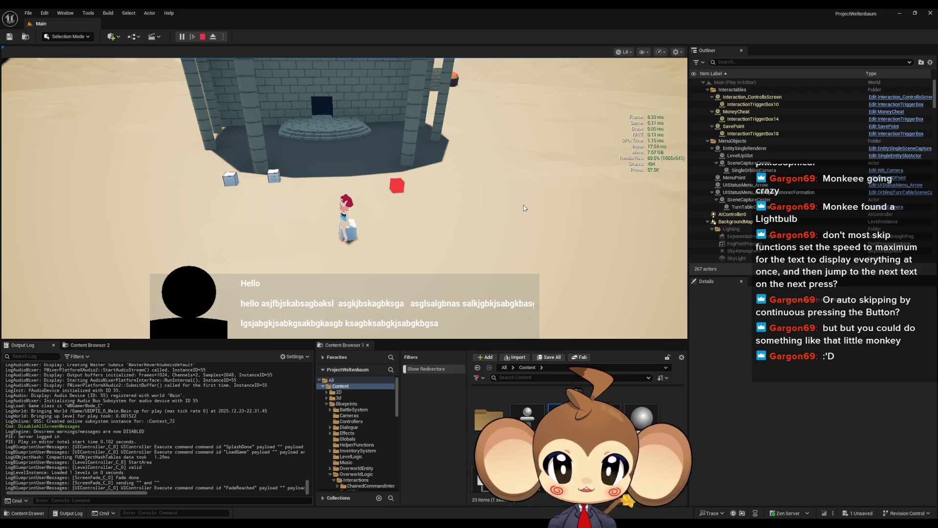
key("e")
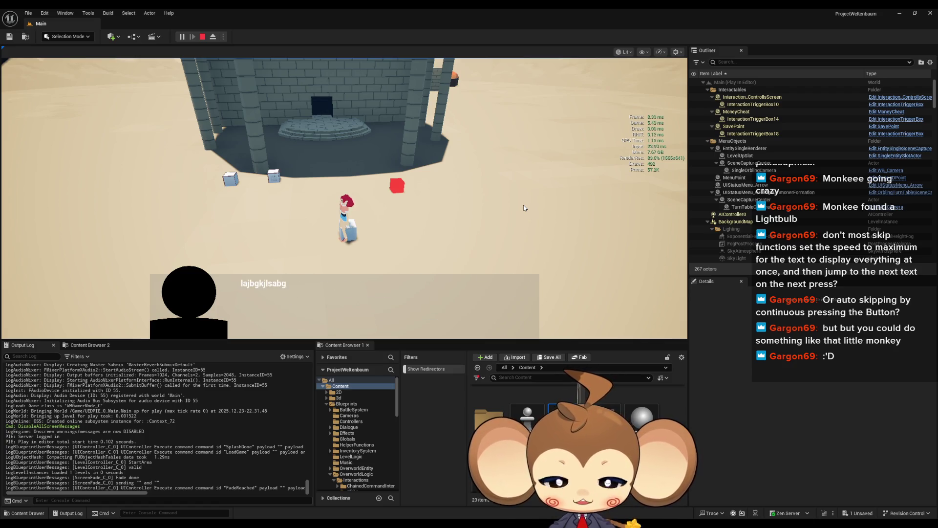
key("e")
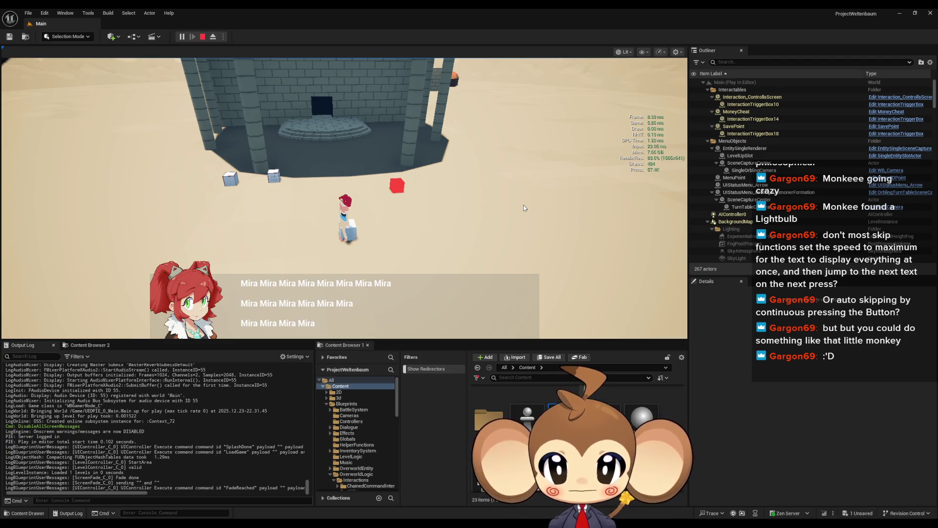
key("e")
key("e")
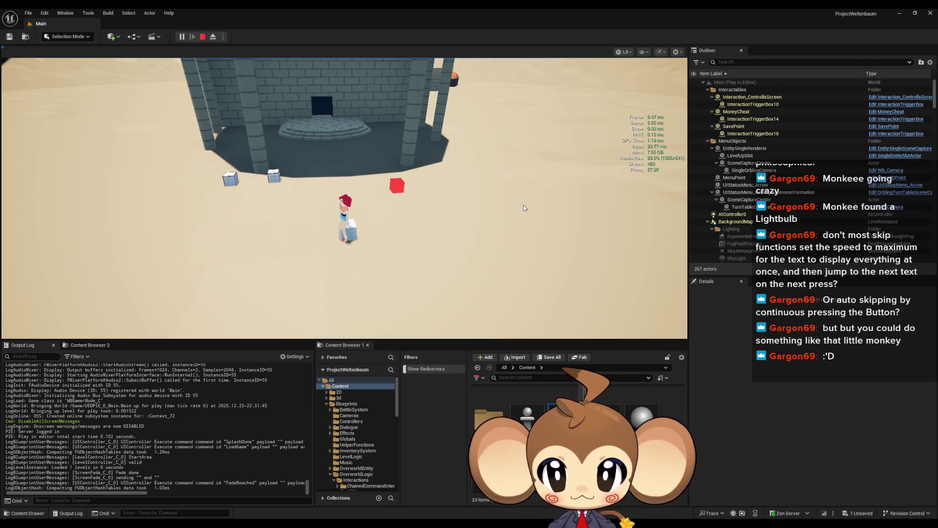